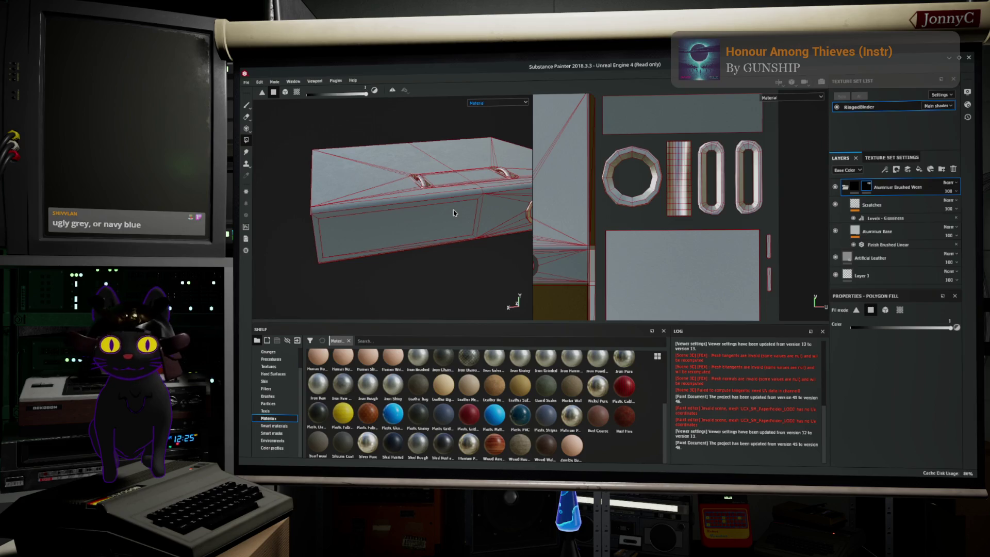
# Add a new fill layer at the top of the binder's stack and give it a black mask.
pyautogui.moveTo(421, 206)
pyautogui.mouseDown()
pyautogui.moveTo(515, 236)
pyautogui.moveTo(382, 189)
pyautogui.moveTo(369, 217)
pyautogui.moveTo(400, 227)
pyautogui.mouseUp()
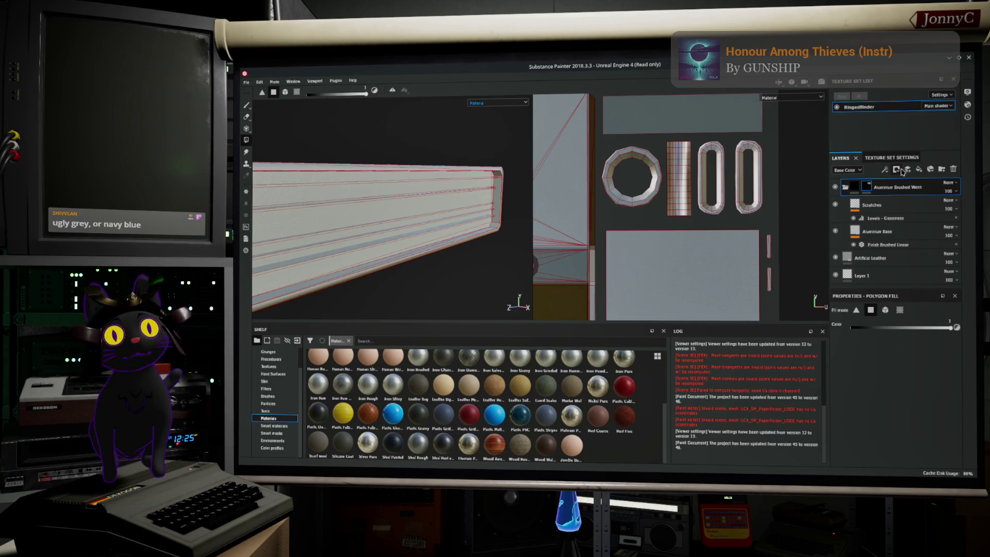
pyautogui.click(920, 174)
pyautogui.rightClick(887, 193)
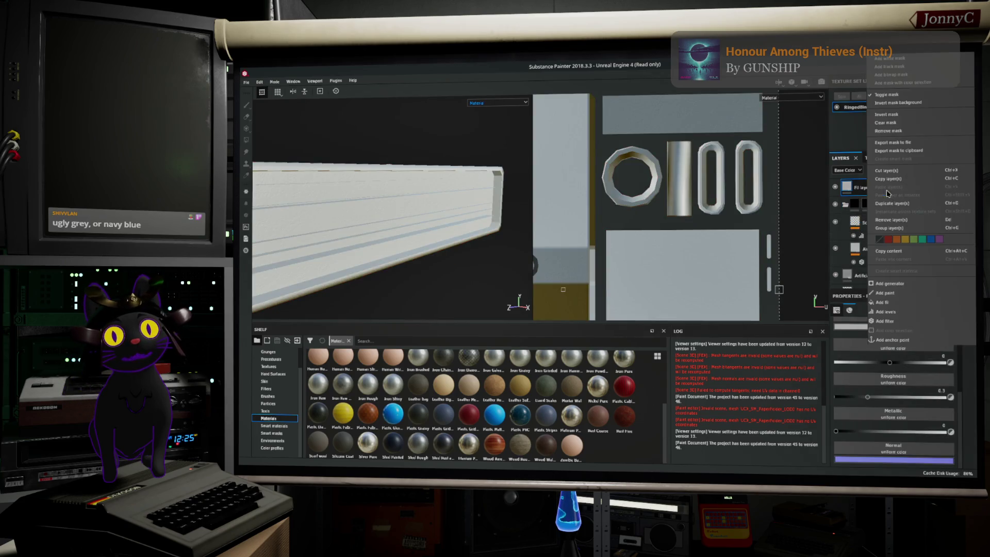
pyautogui.click(918, 68)
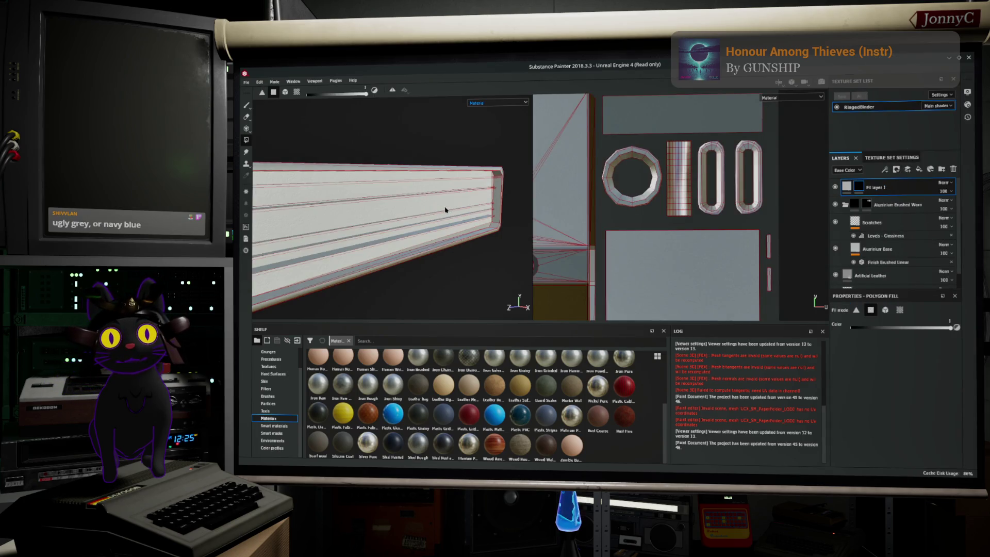
pyautogui.scroll(2, 433, 227)
pyautogui.scroll(-1, 377, 244)
pyautogui.scroll(-3, 692, 264)
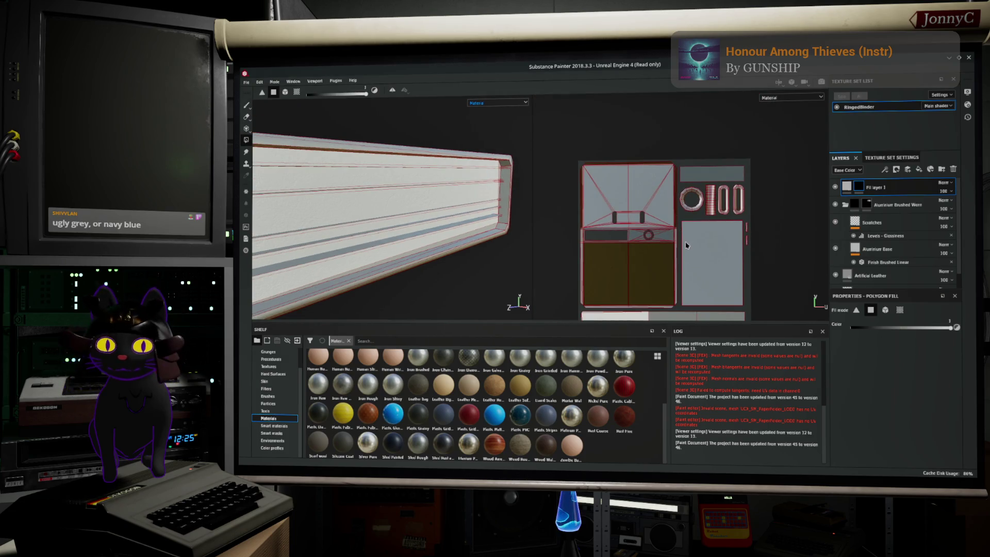
pyautogui.moveTo(651, 258); pyautogui.dragTo(647, 180)
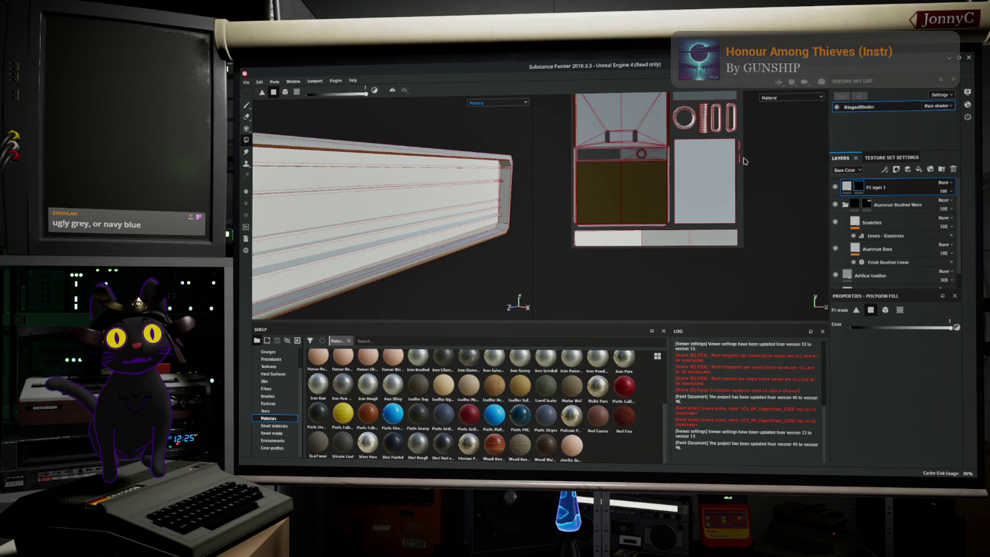
pyautogui.moveTo(477, 220)
pyautogui.mouseDown()
pyautogui.moveTo(340, 223)
pyautogui.moveTo(395, 230)
pyautogui.moveTo(384, 199)
pyautogui.moveTo(393, 227)
pyautogui.moveTo(361, 242)
pyautogui.moveTo(336, 186)
pyautogui.mouseUp()
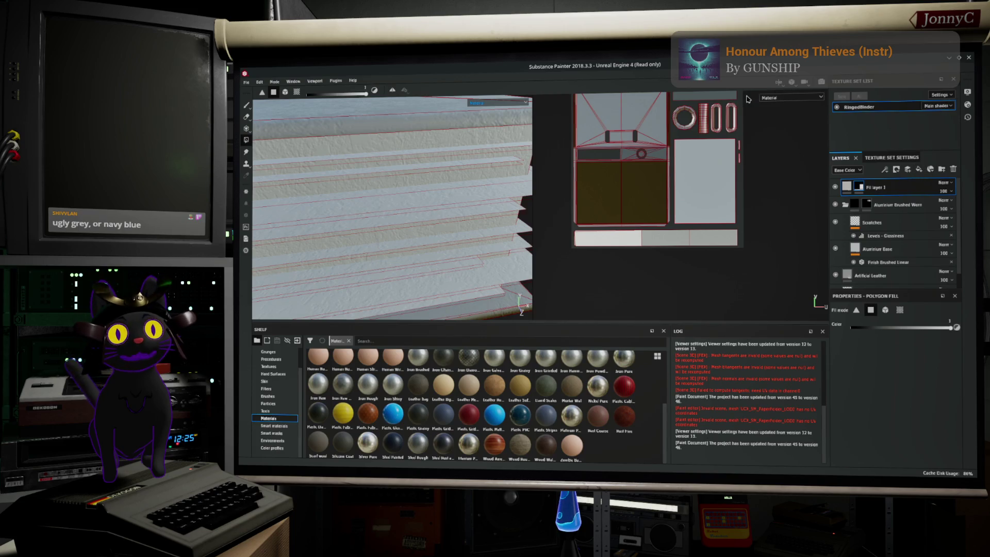
# Show only the Height channel in the views and set Fill layer 1's blending to Replace.
pyautogui.click(817, 98)
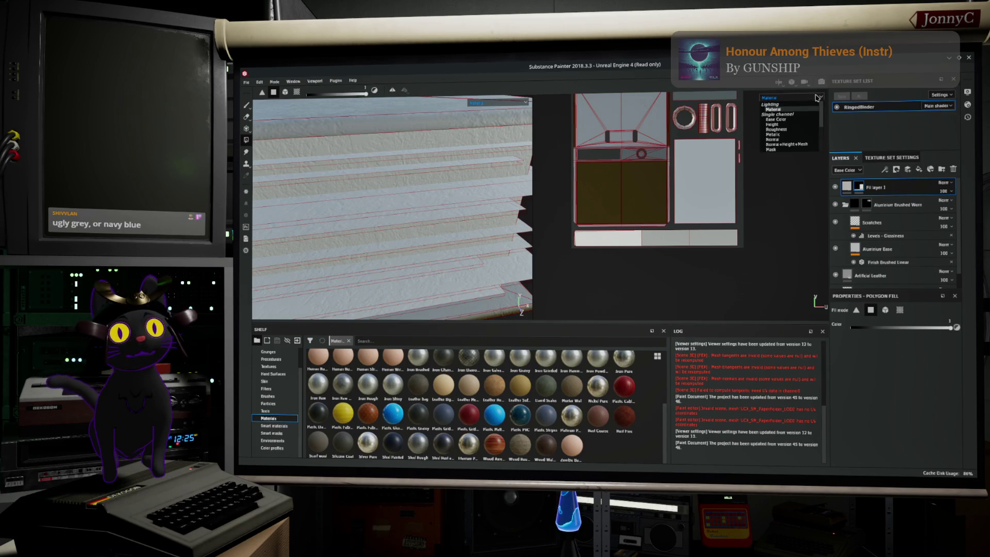
pyautogui.click(808, 126)
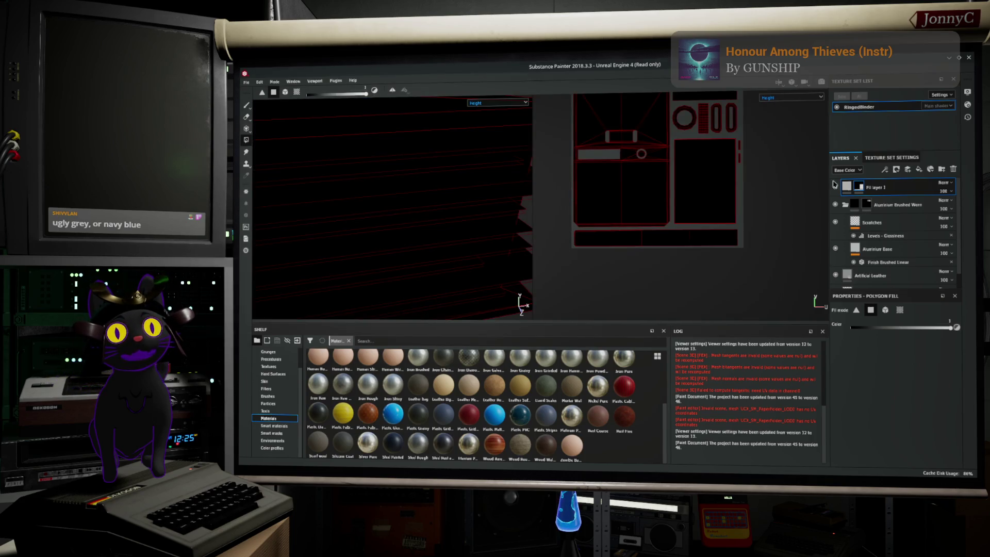
pyautogui.click(943, 185)
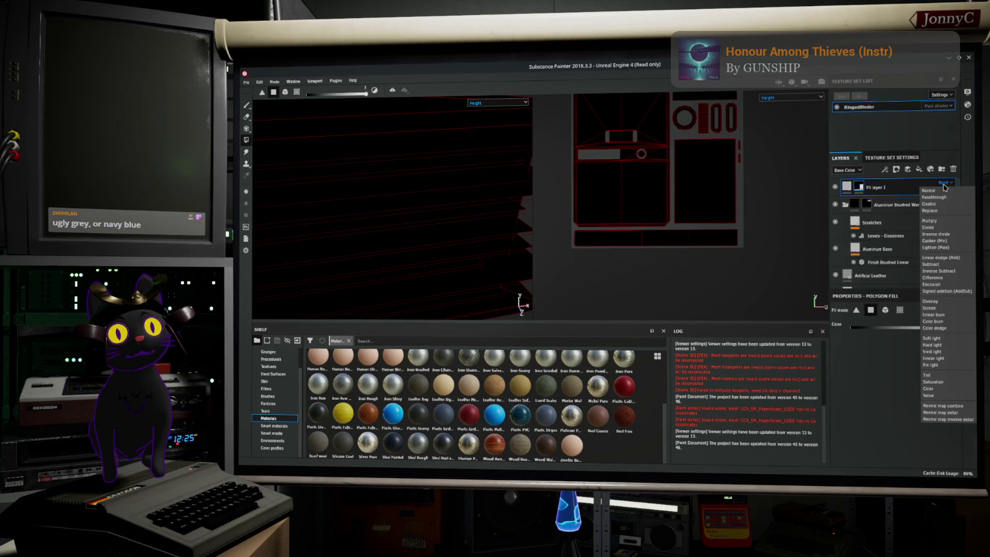
pyautogui.click(955, 212)
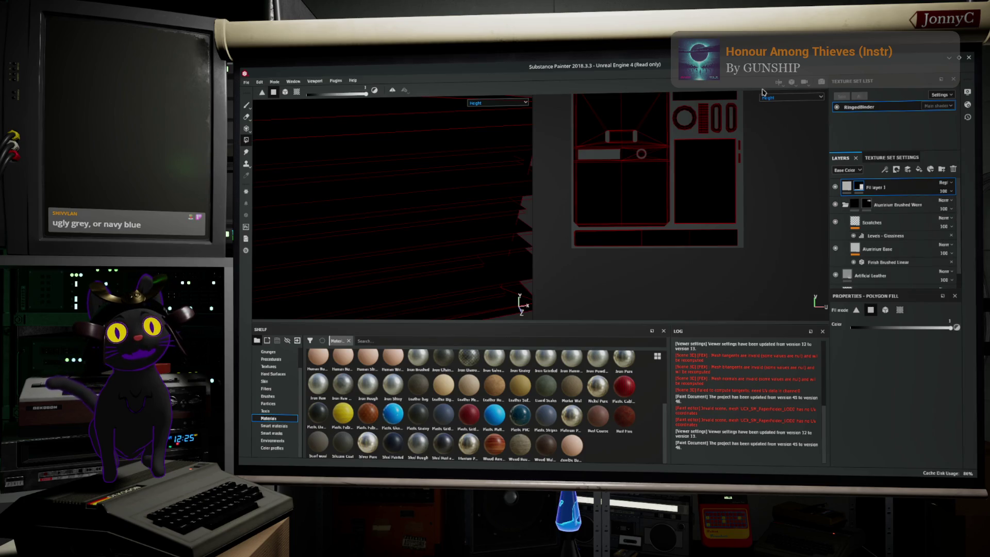
# Switch the views to the Normal channel and keep Fill layer 1 on Replace.
pyautogui.click(768, 98)
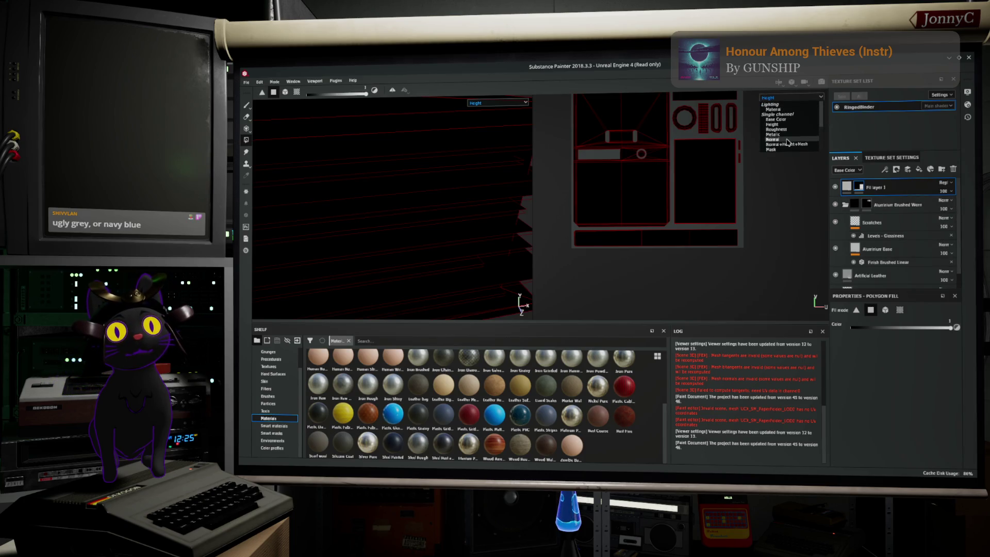
pyautogui.click(786, 140)
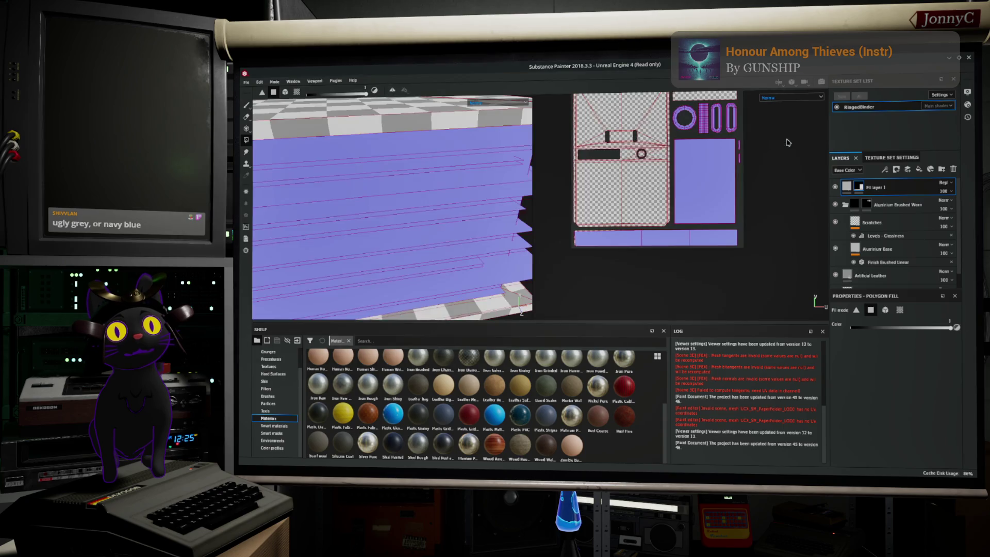
pyautogui.click(944, 187)
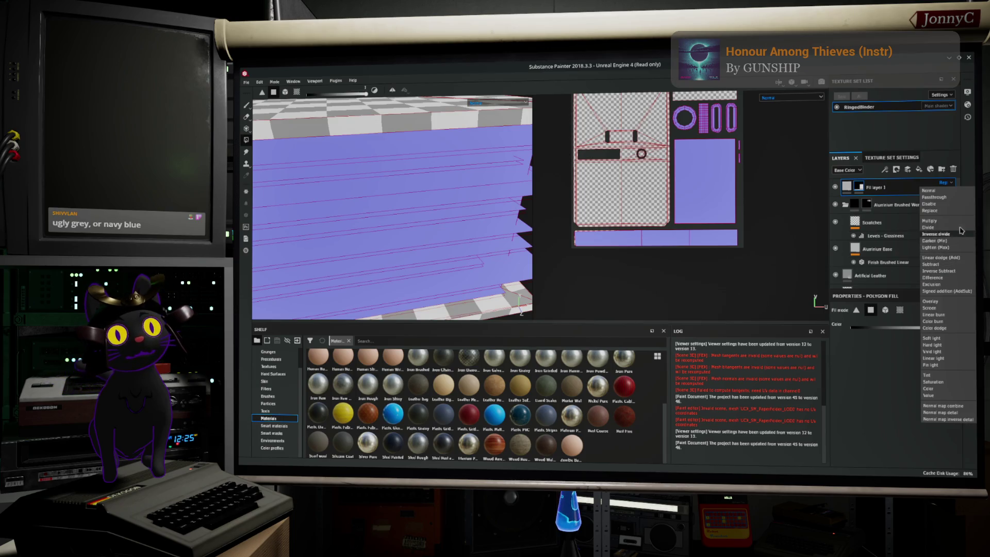
pyautogui.click(952, 212)
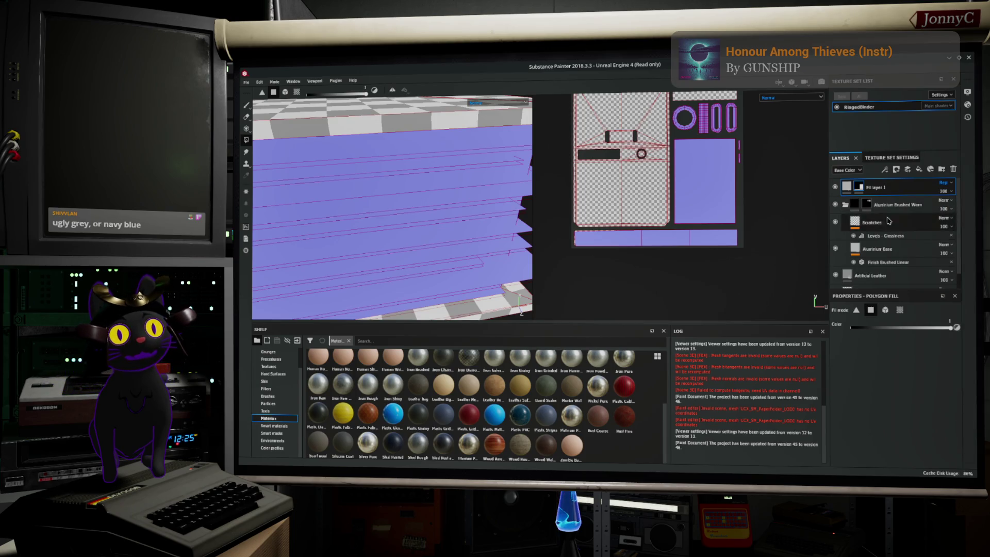
# Return the 2D and 3D views to the full Material display.
pyautogui.click(486, 108)
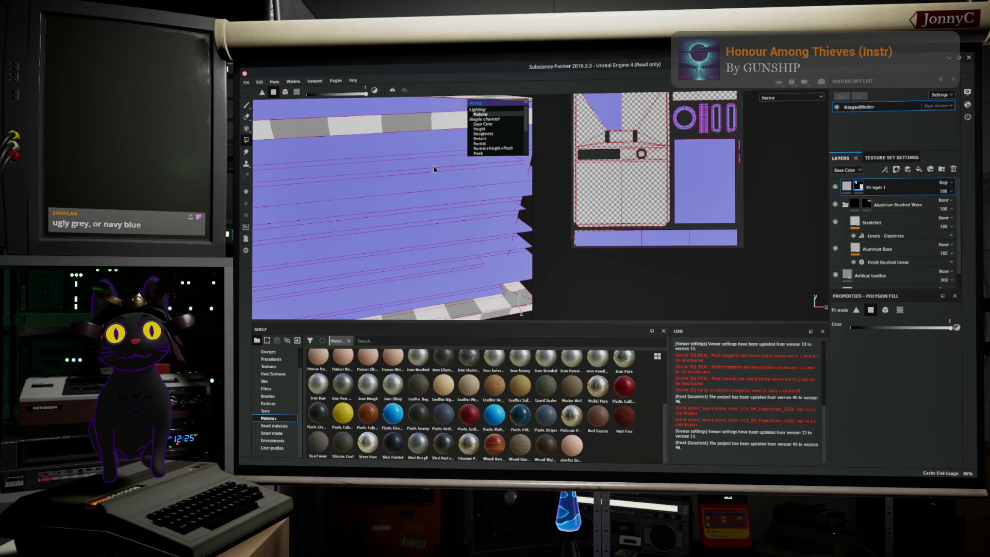
pyautogui.click(452, 190)
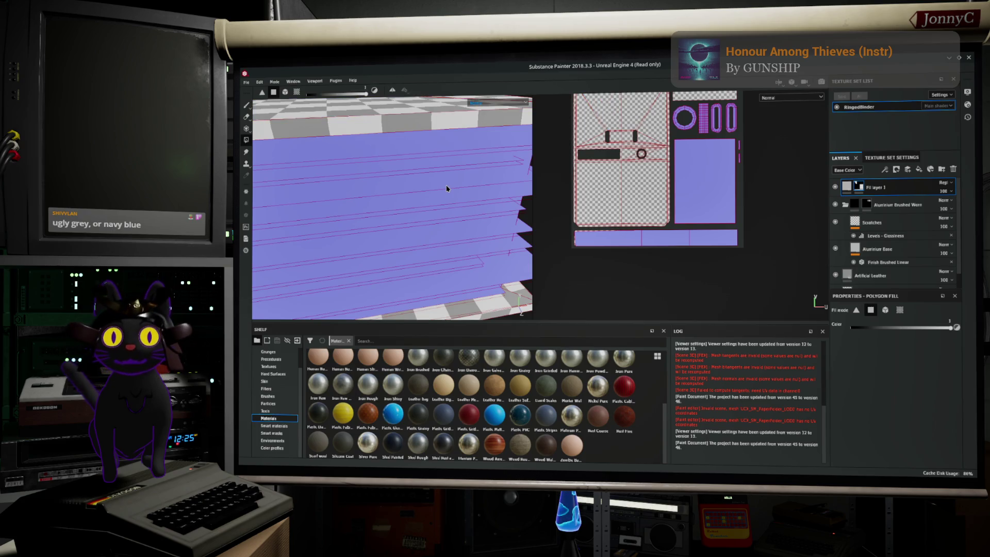
pyautogui.click(494, 107)
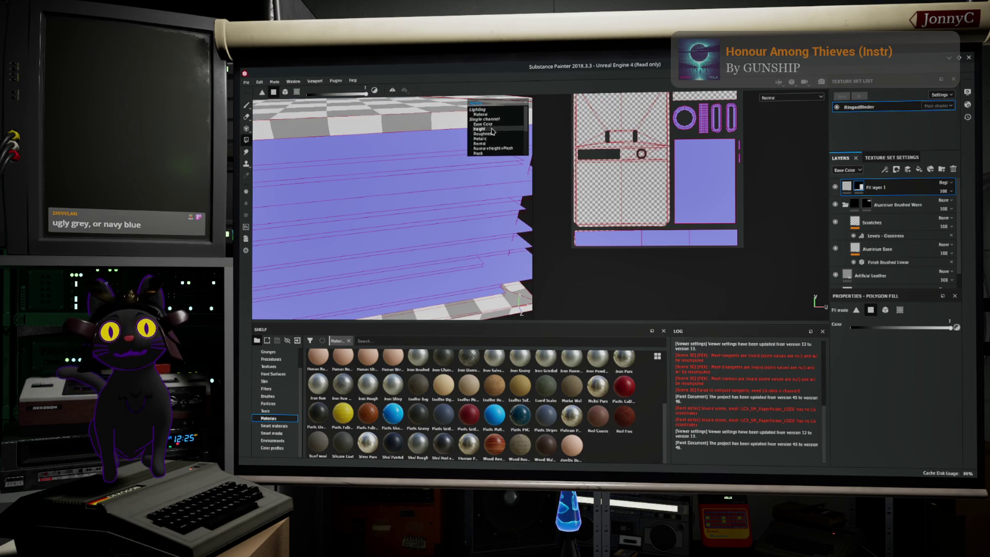
pyautogui.click(493, 115)
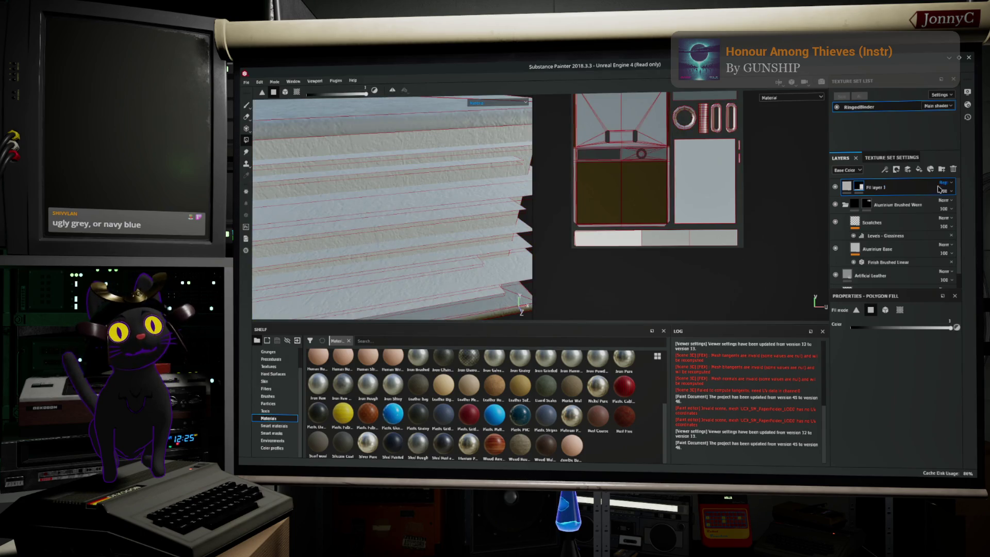
# Show the Height channel and set Fill layer 1 to Replace in the Height and Metallic channels.
pyautogui.click(768, 98)
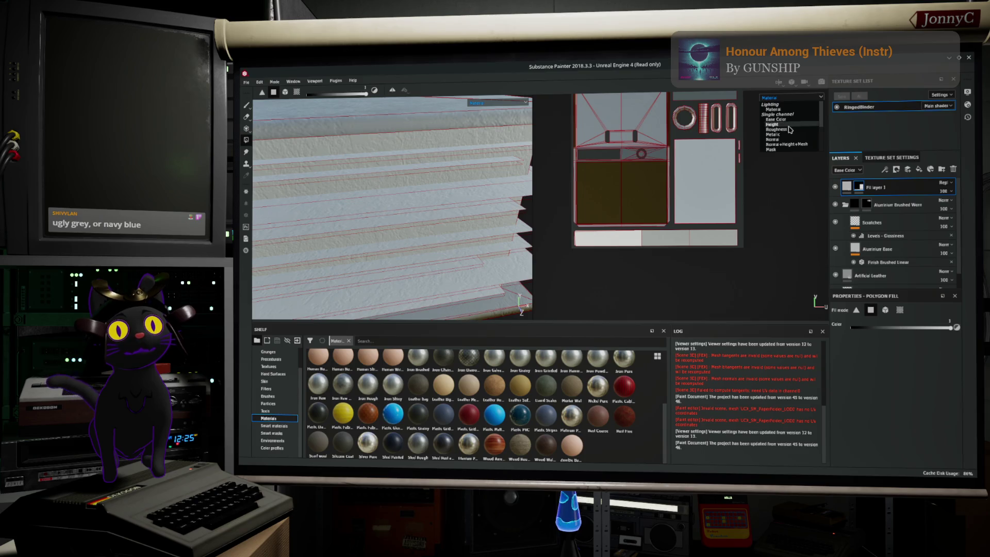
pyautogui.click(789, 125)
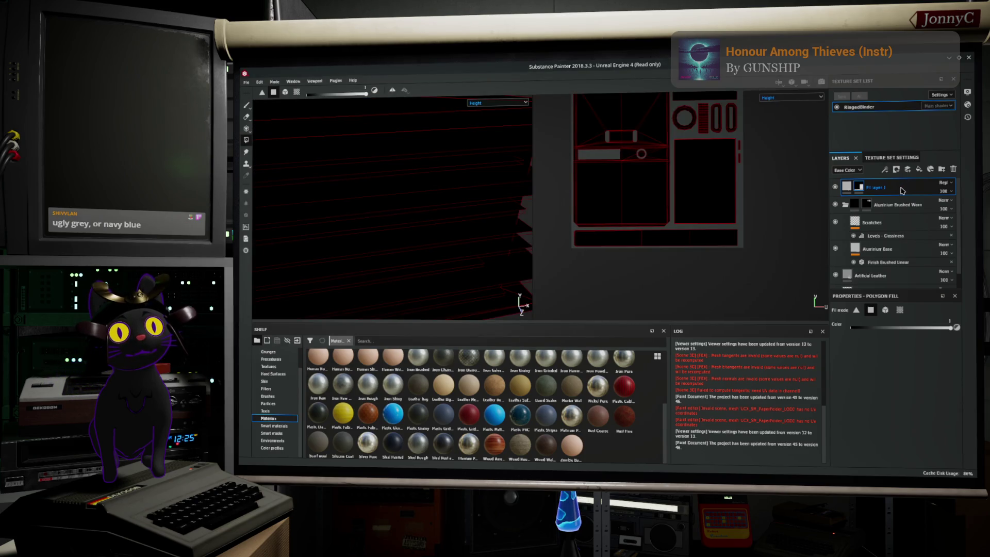
pyautogui.click(855, 173)
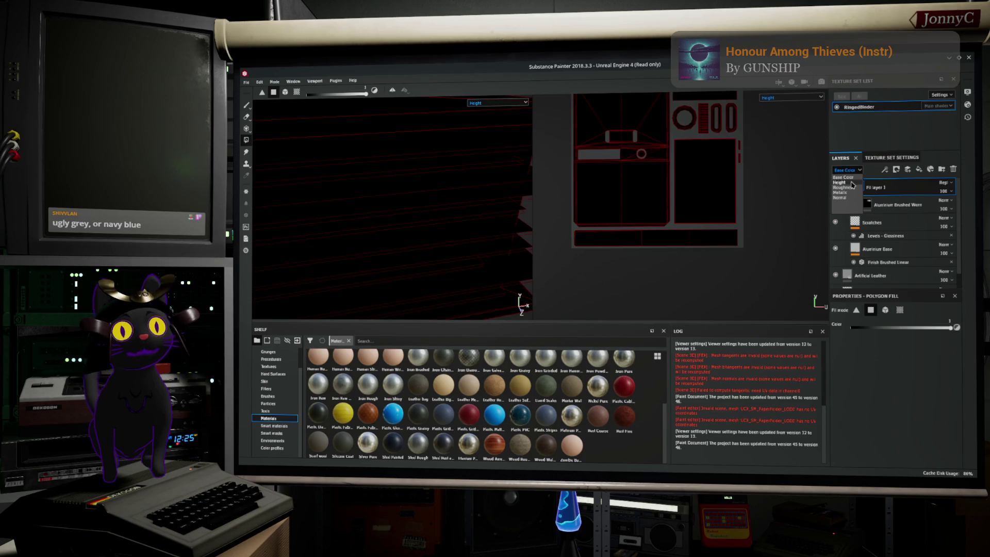
pyautogui.click(839, 183)
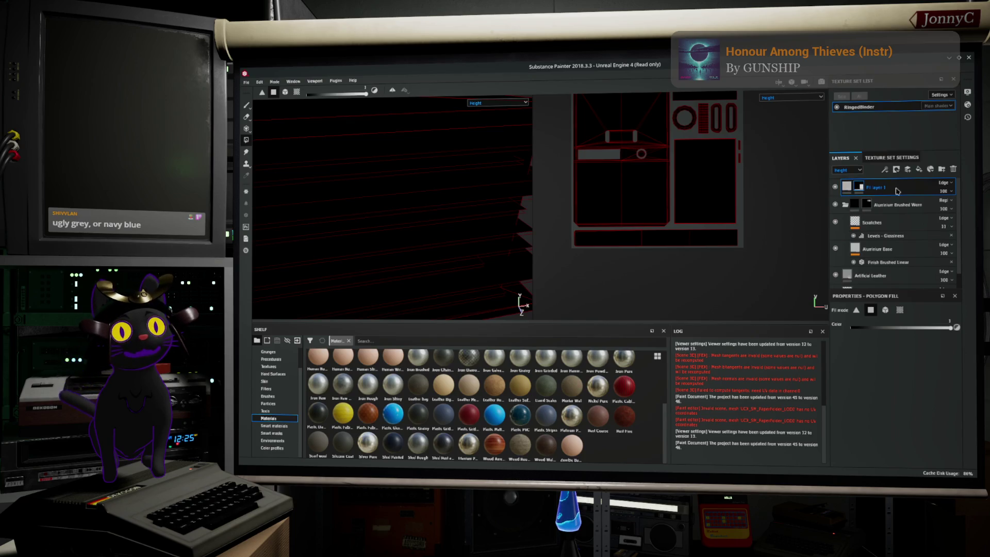
pyautogui.click(945, 184)
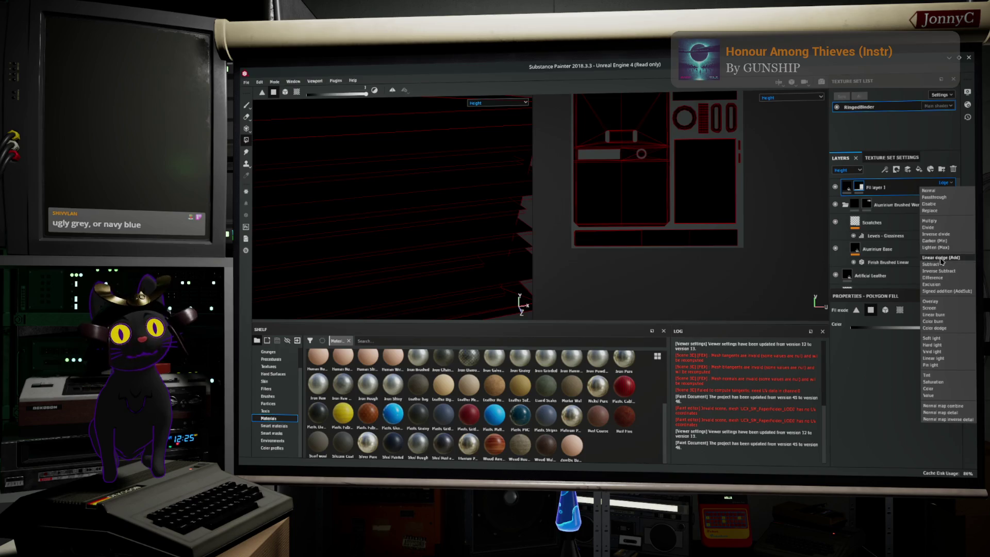
pyautogui.click(933, 210)
pyautogui.click(846, 170)
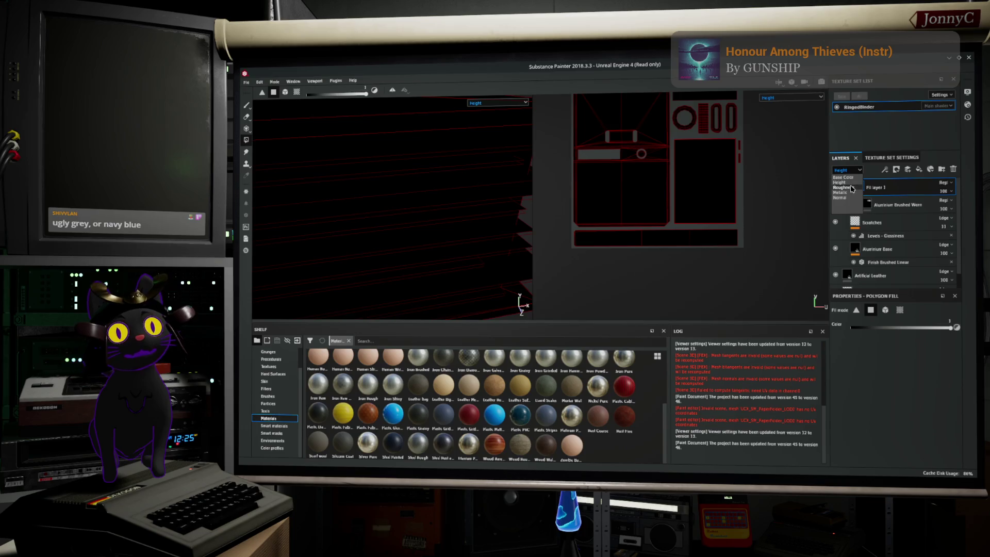
pyautogui.click(851, 193)
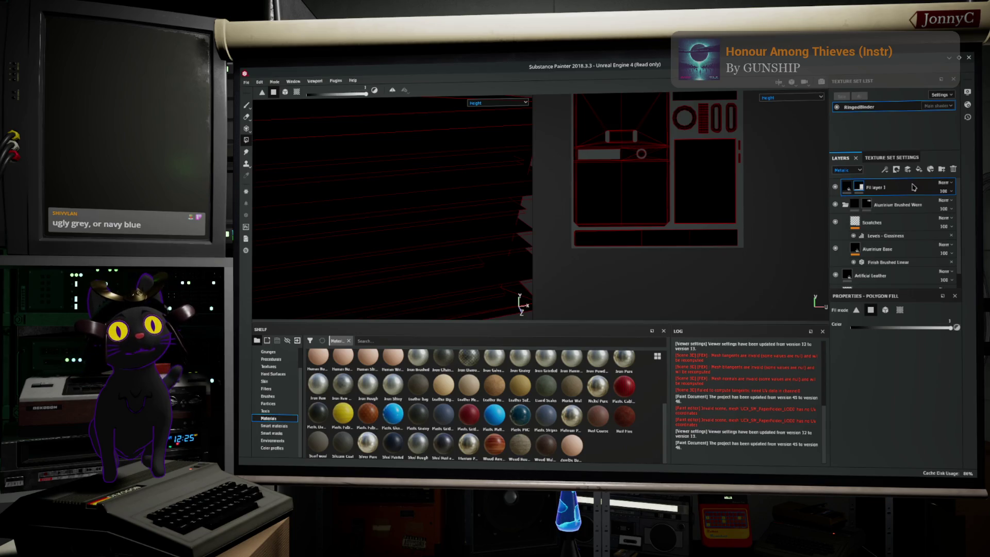
pyautogui.click(945, 182)
pyautogui.click(935, 210)
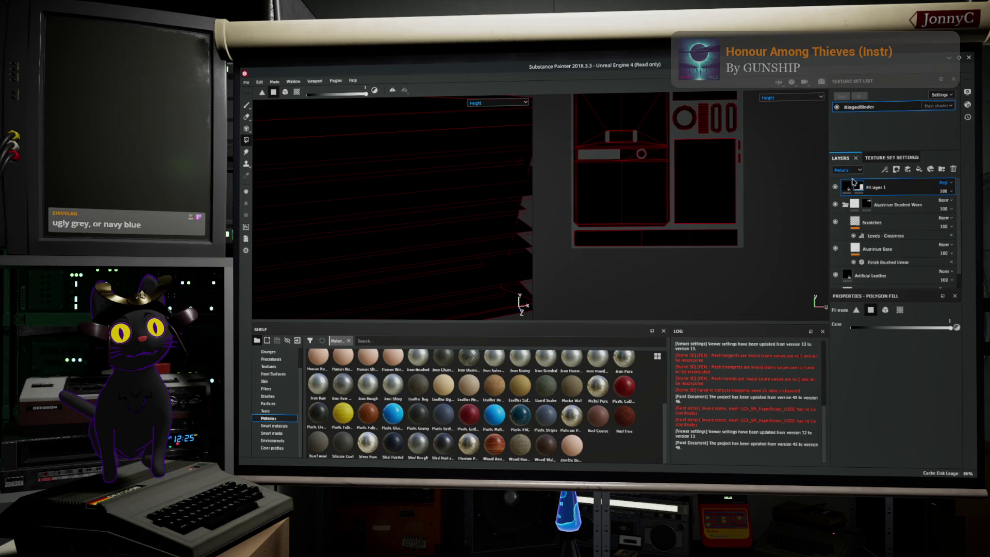
# Set Fill layer 1 to Replace in the Roughness and Normal channels too.
pyautogui.click(847, 170)
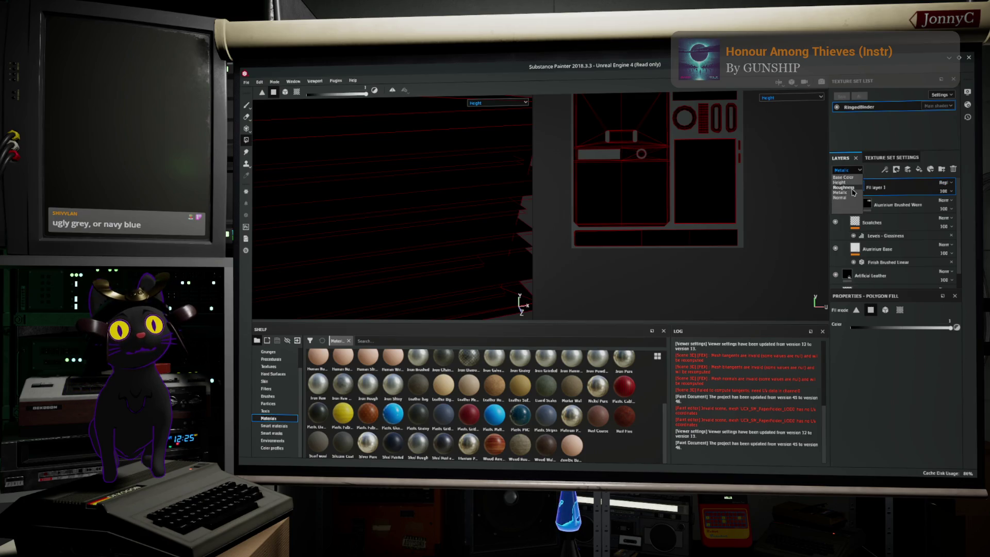
pyautogui.click(852, 188)
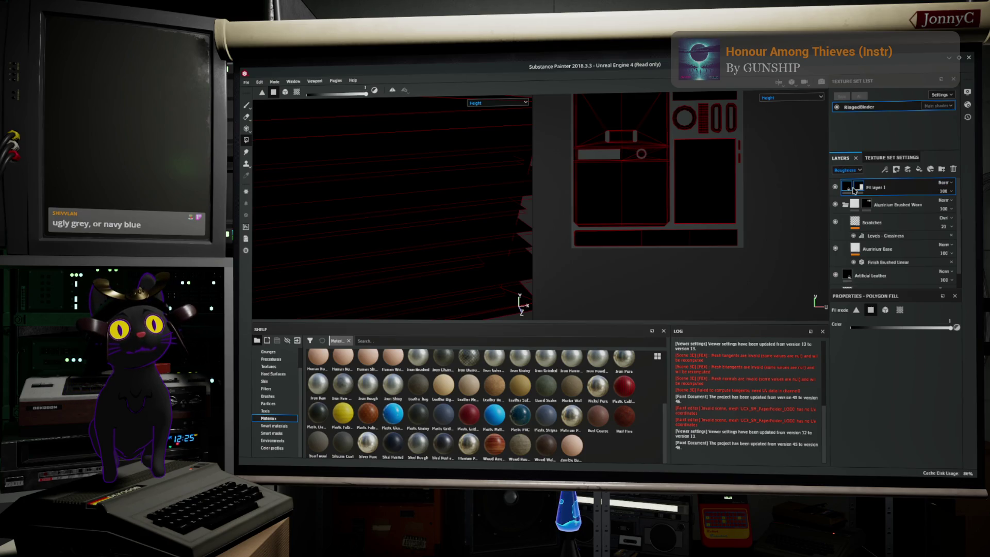
pyautogui.click(945, 186)
pyautogui.click(934, 210)
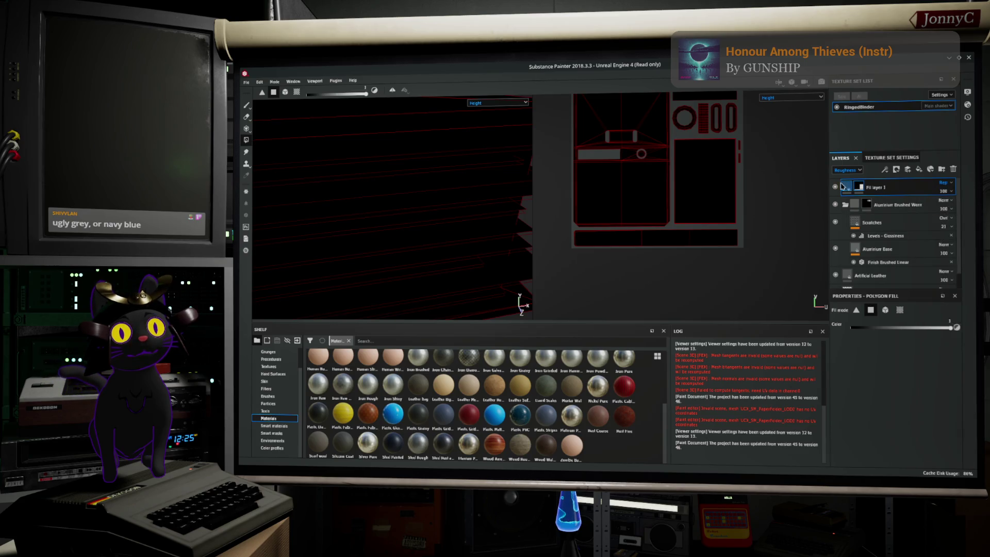
pyautogui.click(847, 170)
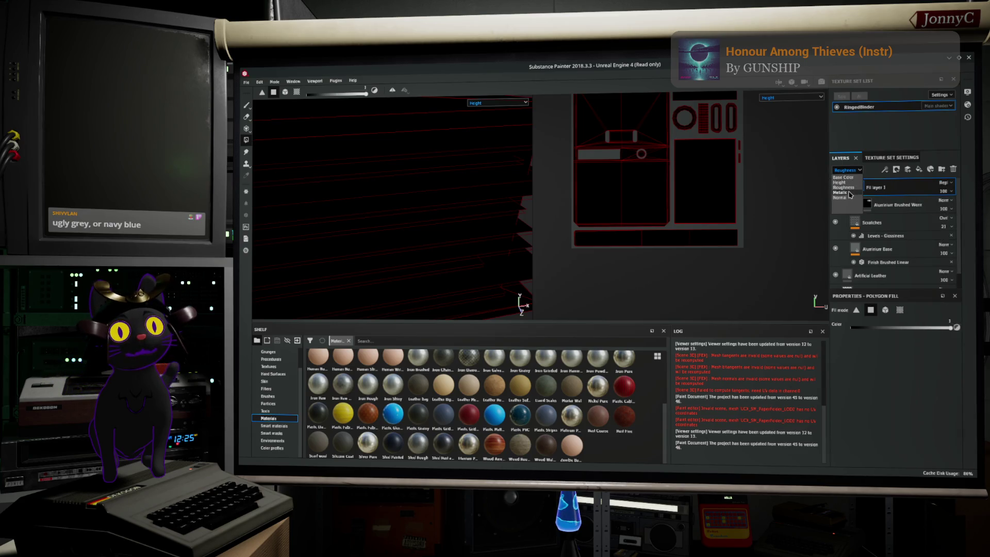
pyautogui.click(848, 197)
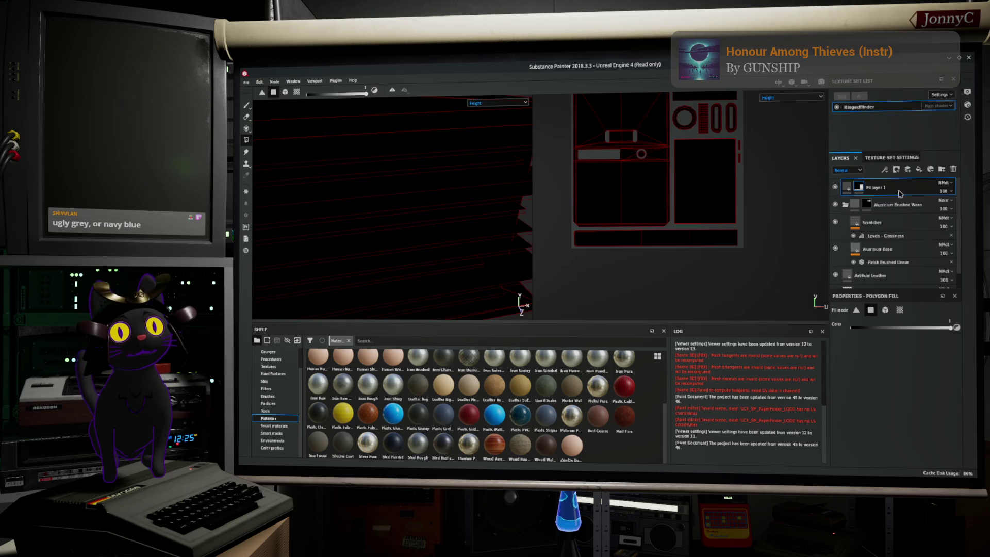
pyautogui.click(940, 186)
pyautogui.click(933, 216)
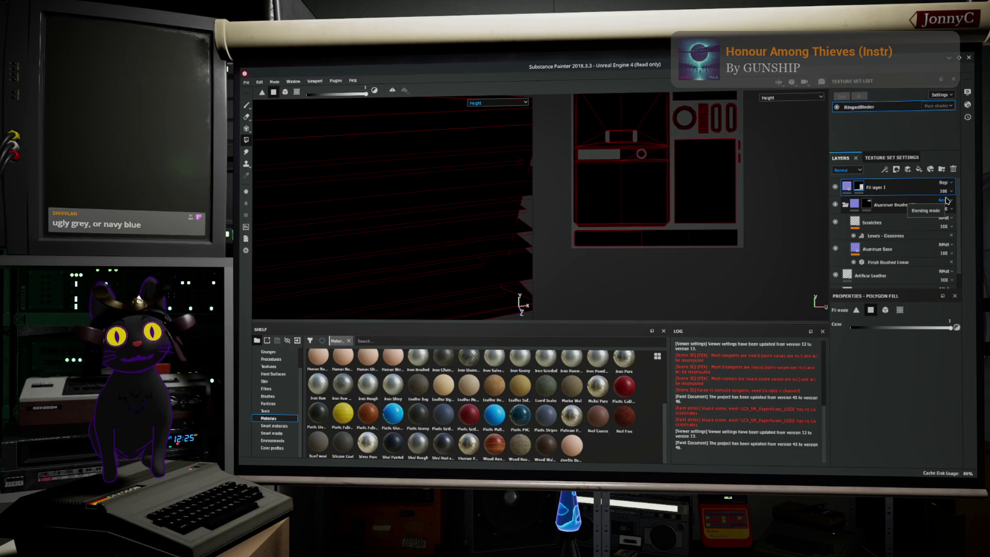
# Switch the viewport from Height back to the shaded Material display and view the box from above.
pyautogui.click(494, 105)
pyautogui.click(477, 107)
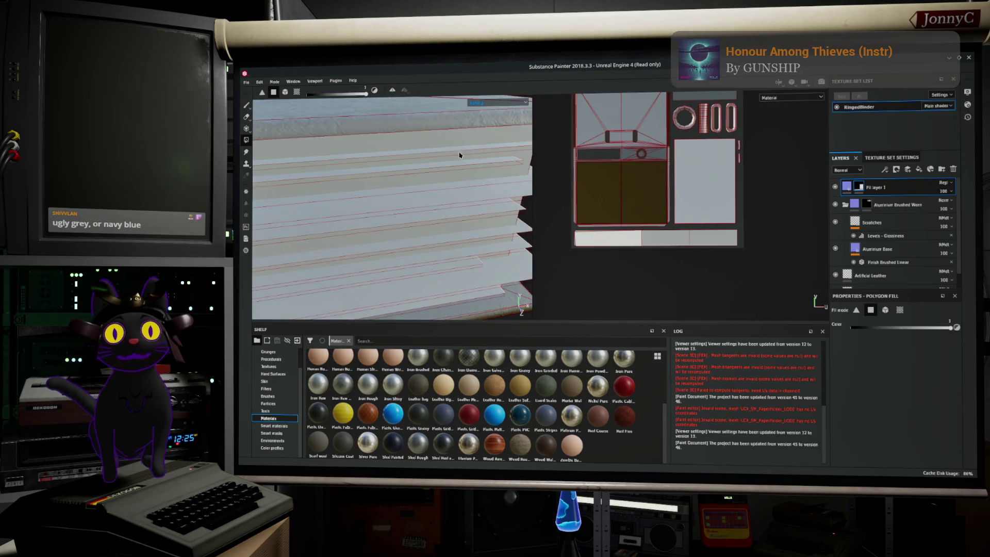
pyautogui.moveTo(266, 215)
pyautogui.mouseDown()
pyautogui.moveTo(342, 219)
pyautogui.moveTo(342, 203)
pyautogui.moveTo(565, 127)
pyautogui.mouseUp()
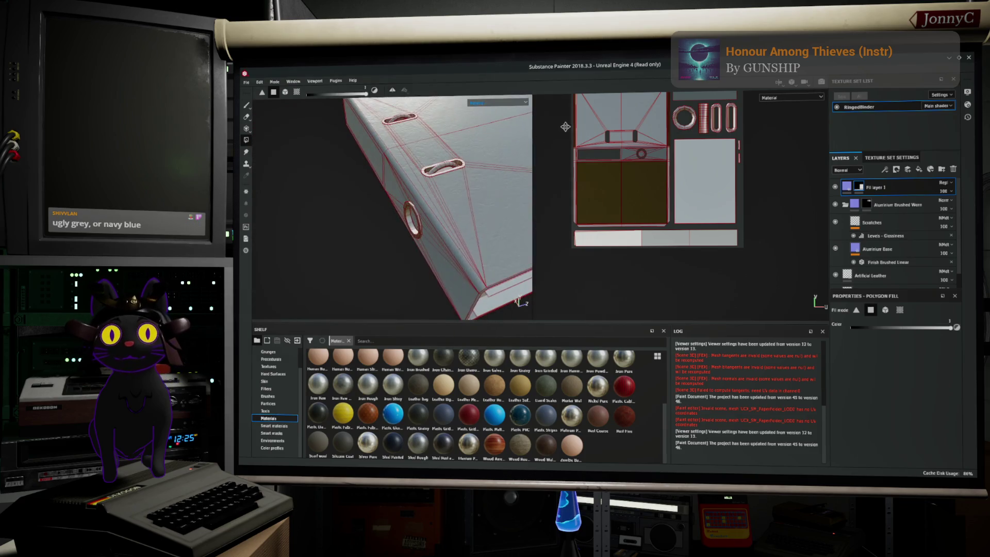
pyautogui.scroll(-2, 565, 127)
# Paint a small white test mark on the binder edge with the paint brush.
pyautogui.moveTo(392, 171); pyautogui.dragTo(331, 138)
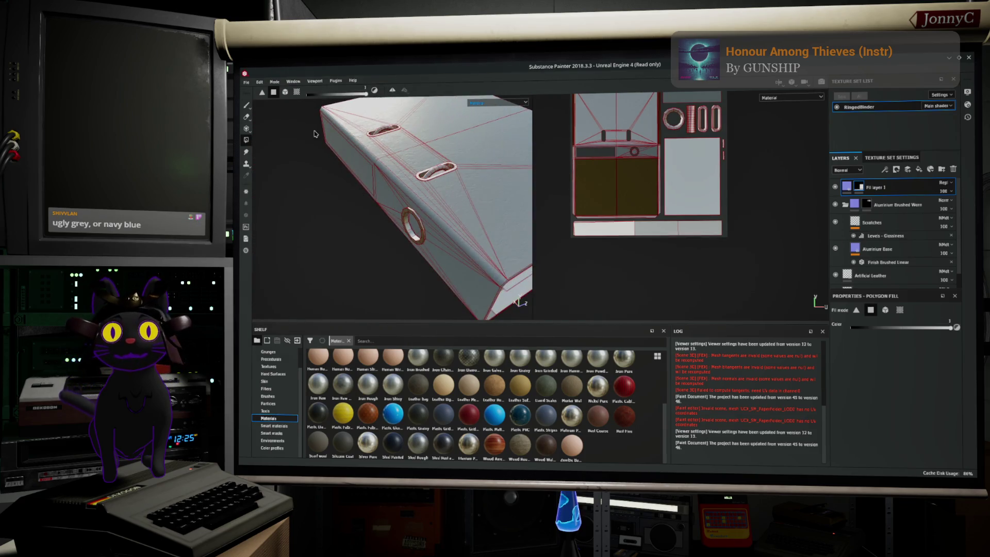
pyautogui.click(246, 105)
pyautogui.moveTo(524, 158); pyautogui.dragTo(529, 153)
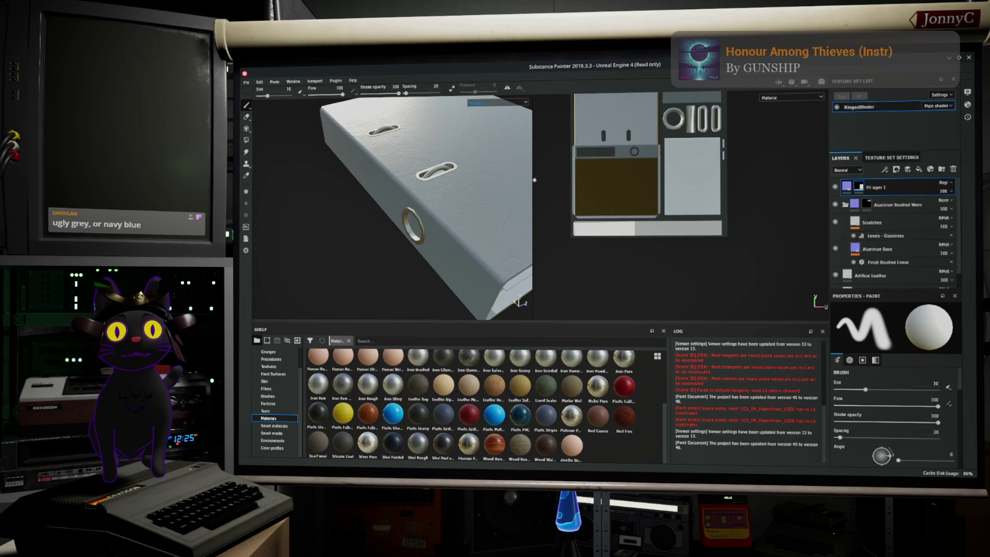
# Widen the 3D view, zoom in on a ring hole, and add a new Fill layer 2 on top.
pyautogui.moveTo(533, 178); pyautogui.dragTo(633, 180)
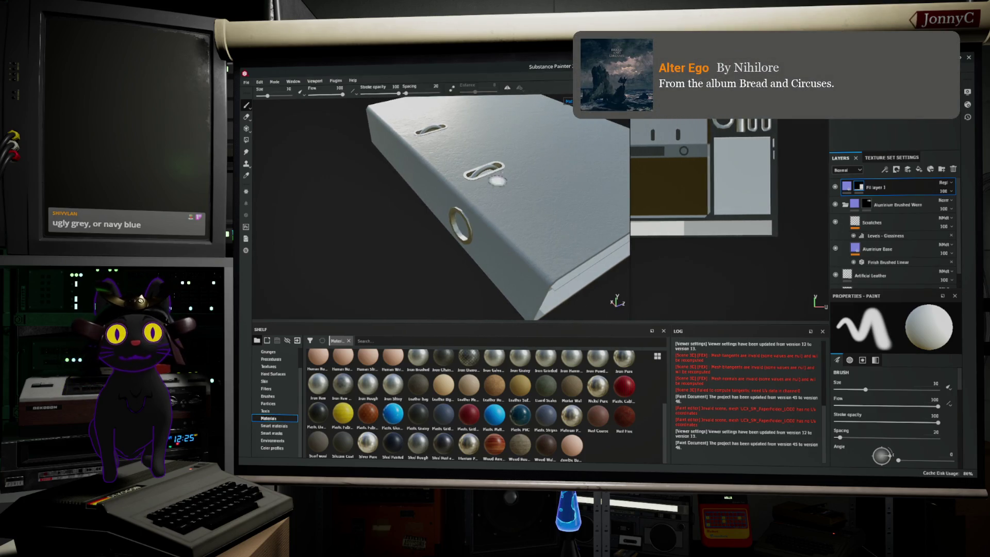
pyautogui.moveTo(477, 195)
pyautogui.mouseDown()
pyautogui.moveTo(410, 202)
pyautogui.moveTo(577, 133)
pyautogui.moveTo(464, 170)
pyautogui.moveTo(501, 165)
pyautogui.mouseUp()
pyautogui.scroll(5, 474, 236)
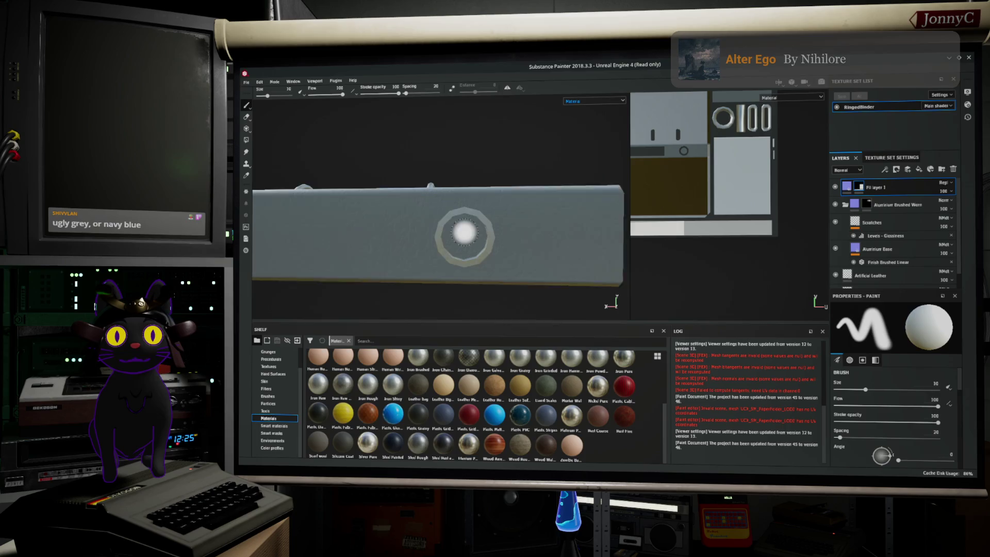
pyautogui.moveTo(480, 241)
pyautogui.mouseDown()
pyautogui.moveTo(459, 218)
pyautogui.moveTo(412, 230)
pyautogui.moveTo(413, 251)
pyautogui.moveTo(479, 255)
pyautogui.mouseUp()
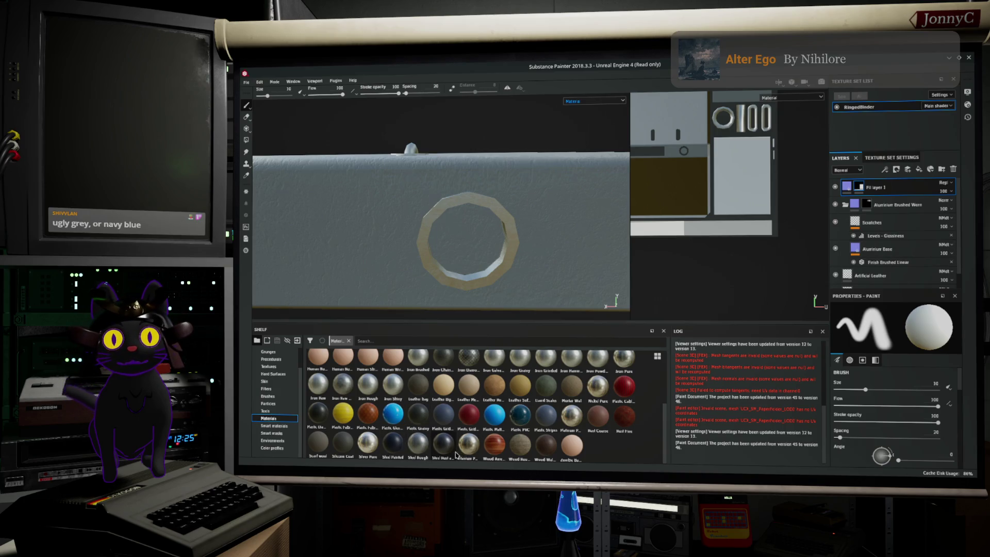
pyautogui.moveTo(398, 446)
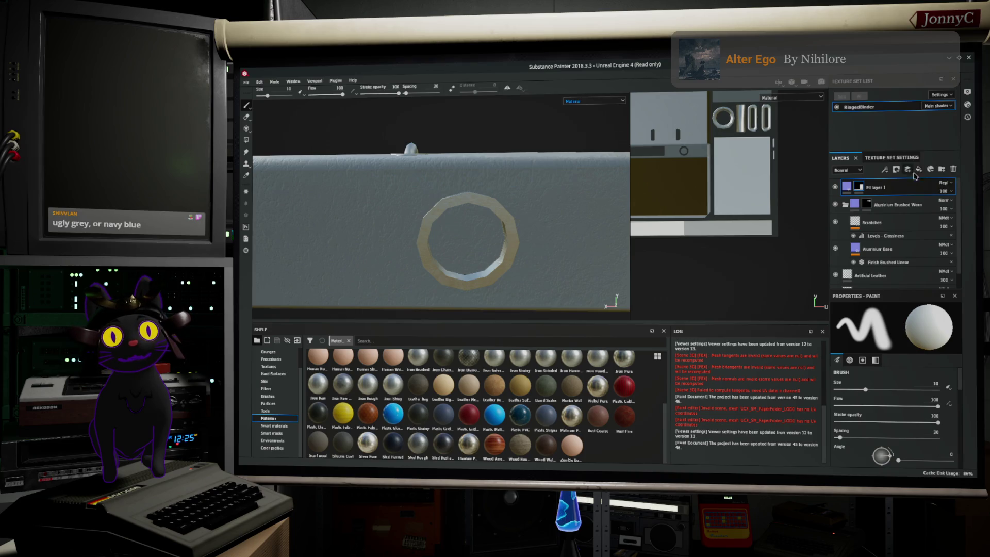
pyautogui.click(920, 169)
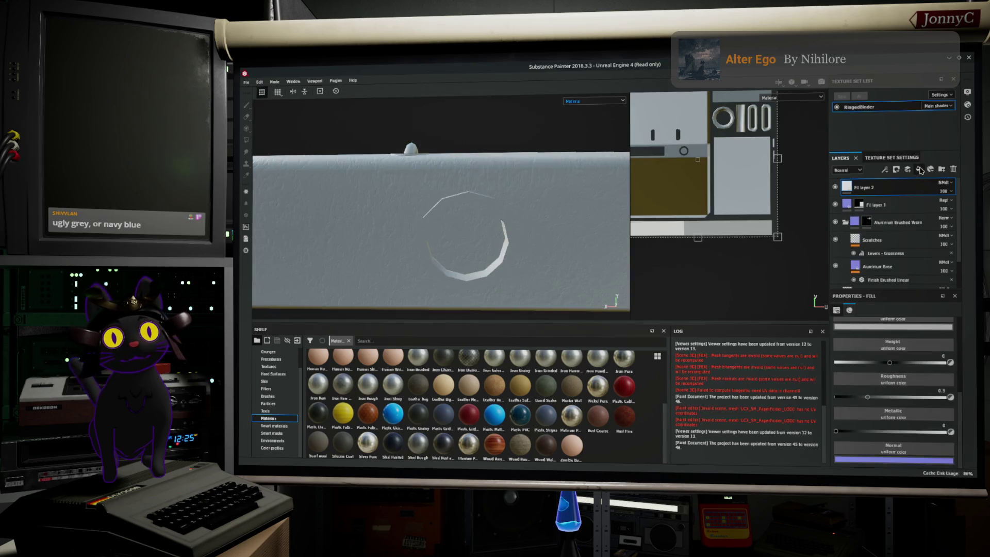
# Set Fill layer 2's base colour to black and its Height blending to Replace.
pyautogui.click(904, 329)
pyautogui.moveTo(883, 363); pyautogui.dragTo(945, 414)
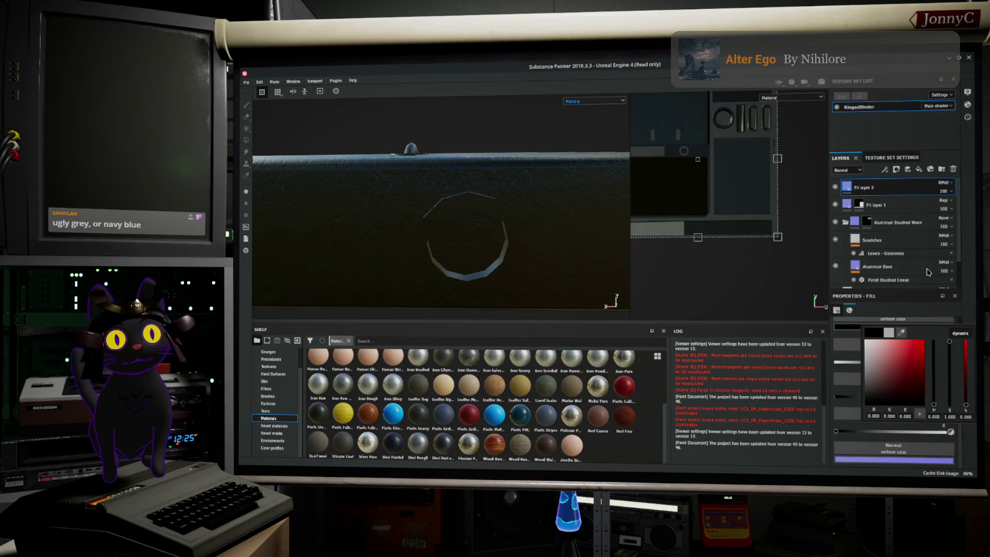
pyautogui.click(857, 173)
pyautogui.click(856, 174)
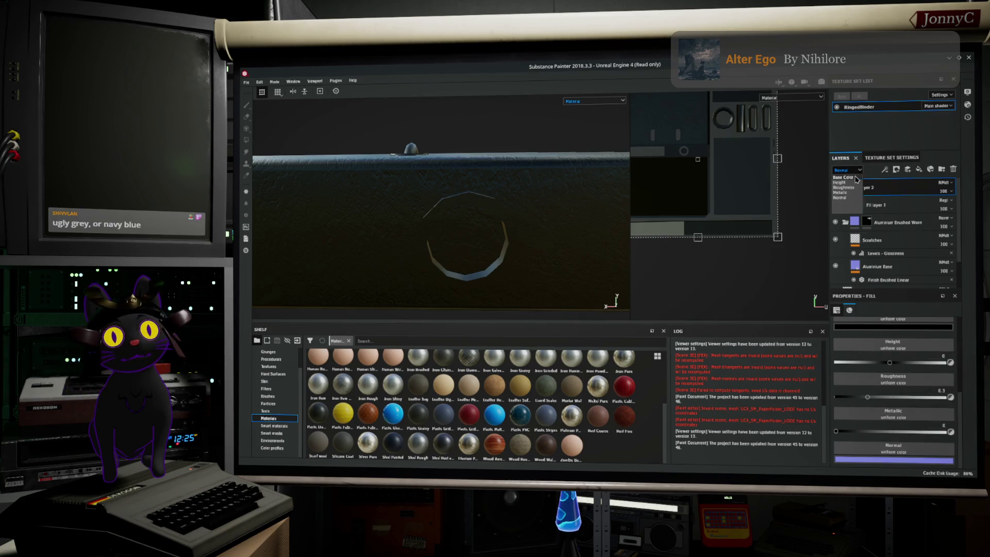
pyautogui.click(867, 192)
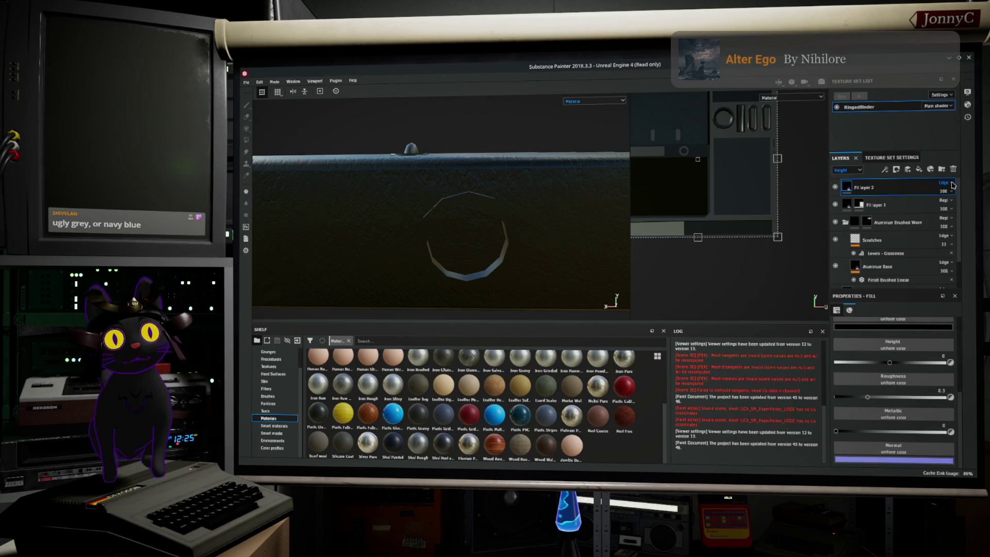
pyautogui.click(946, 183)
pyautogui.click(941, 211)
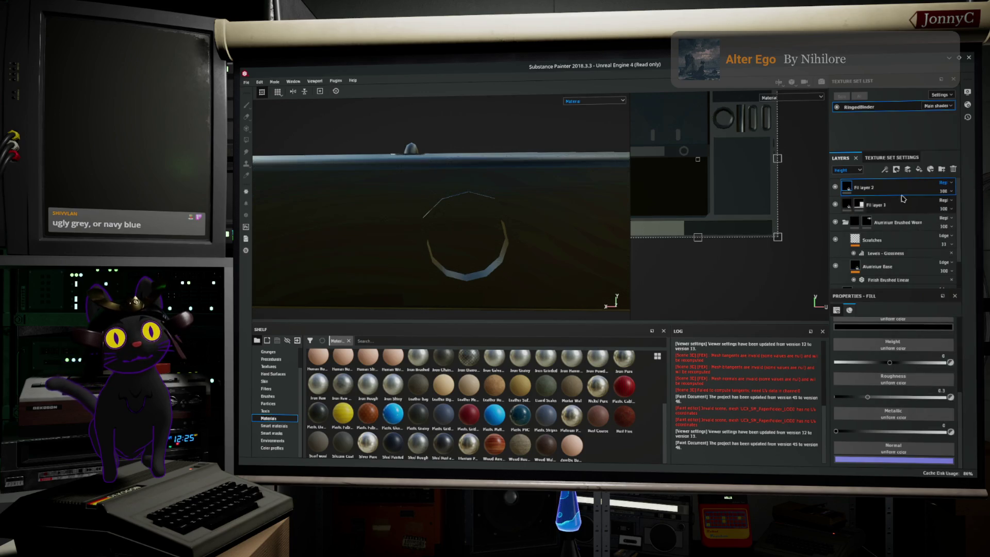
# Set Fill layer 2 to Replace in the Roughness and Metallic channels.
pyautogui.click(847, 170)
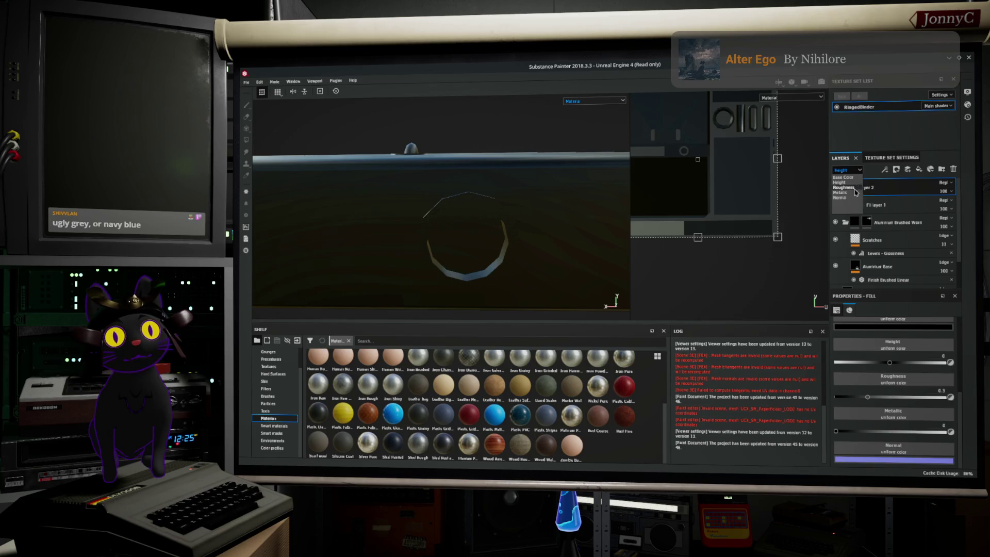
pyautogui.click(853, 188)
pyautogui.click(945, 183)
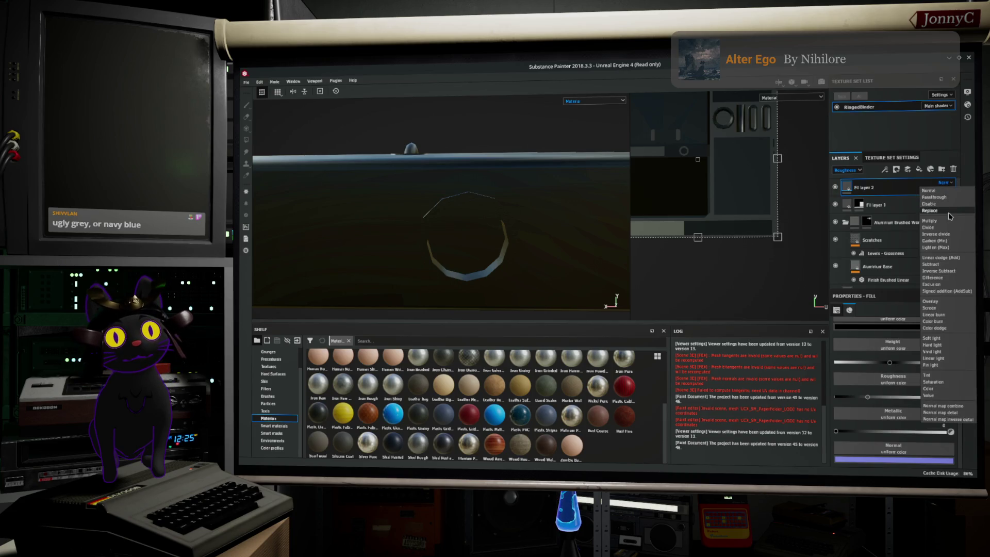
pyautogui.click(950, 211)
pyautogui.click(852, 171)
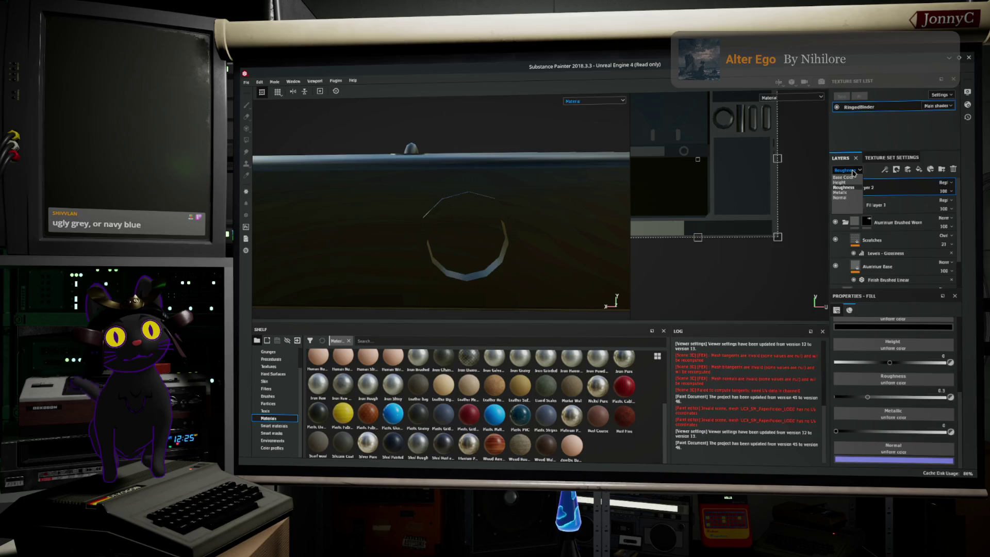
pyautogui.click(860, 192)
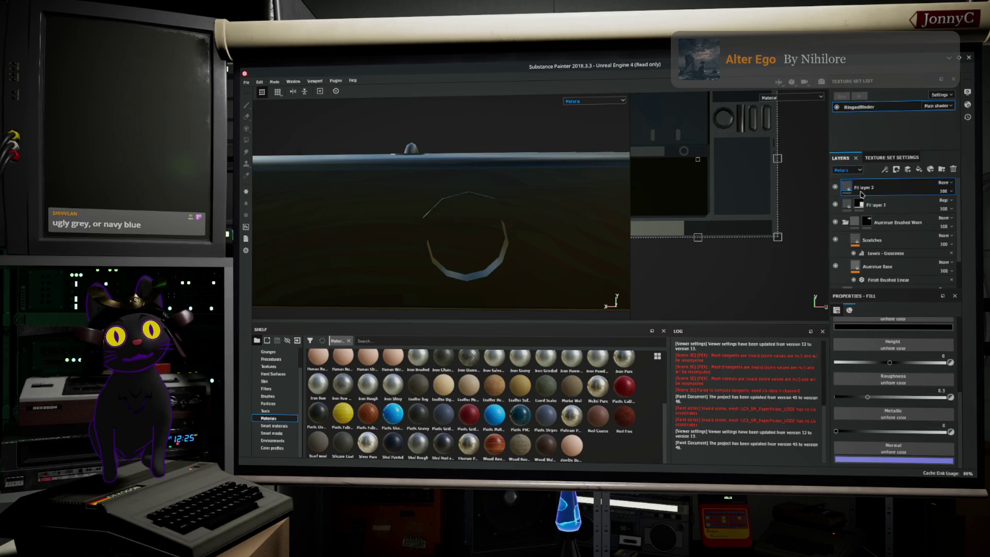
pyautogui.click(943, 183)
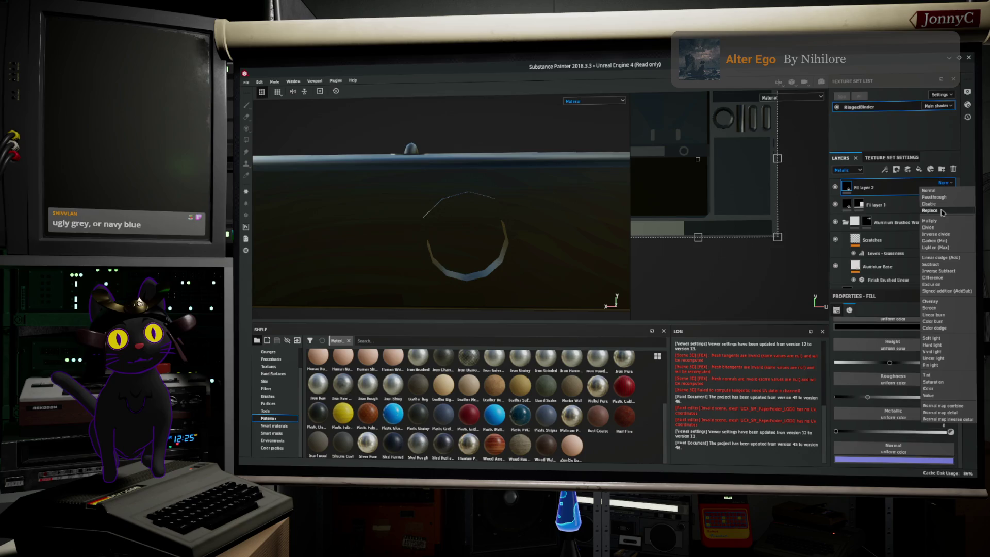
pyautogui.click(941, 211)
# Set Fill layer 2 to Replace in the Normal channel.
pyautogui.click(842, 171)
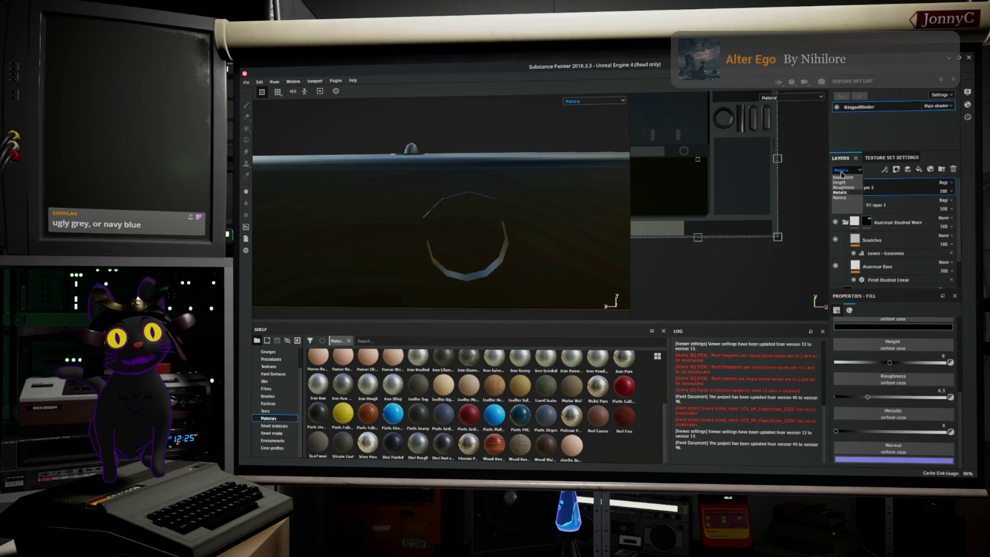
pyautogui.click(841, 197)
pyautogui.click(947, 186)
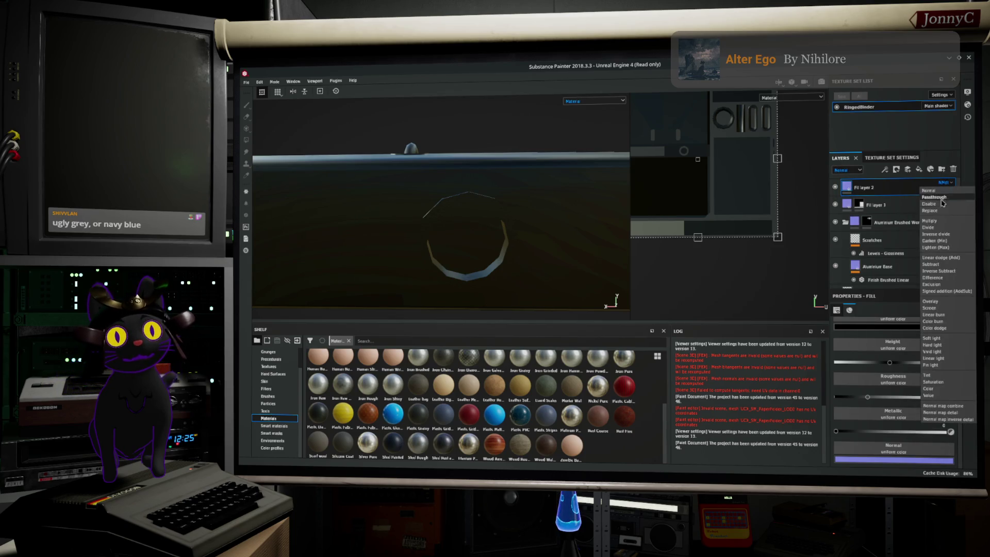
pyautogui.click(942, 211)
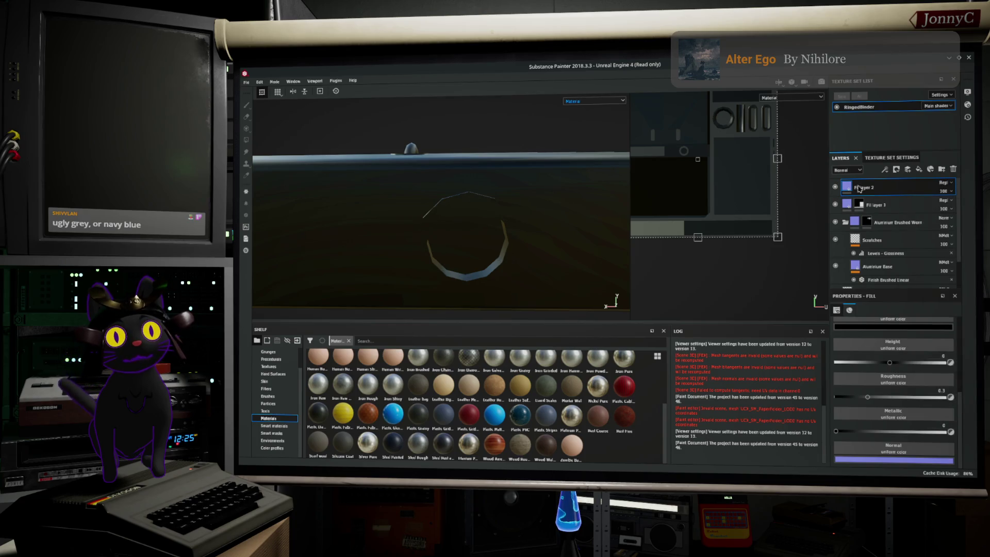
pyautogui.rightClick(895, 193)
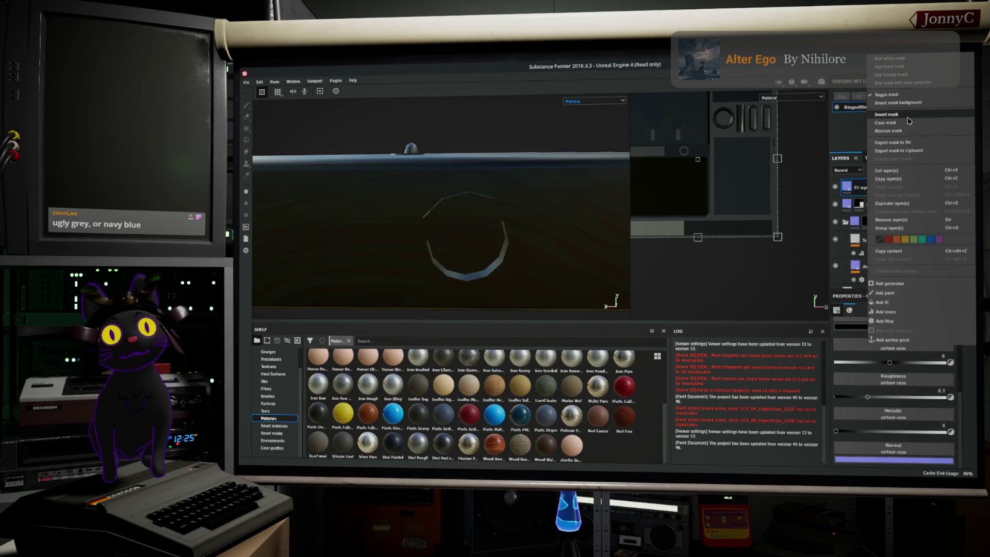
# Add a mask to Fill layer 2 and polygon-fill all the faces inside the ring hole.
pyautogui.click(890, 58)
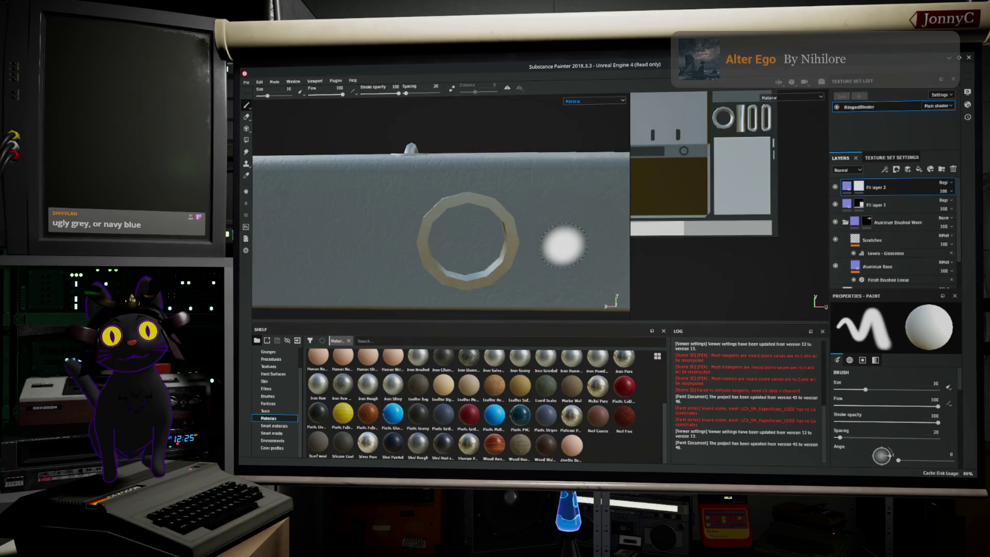
pyautogui.click(248, 140)
pyautogui.click(476, 241)
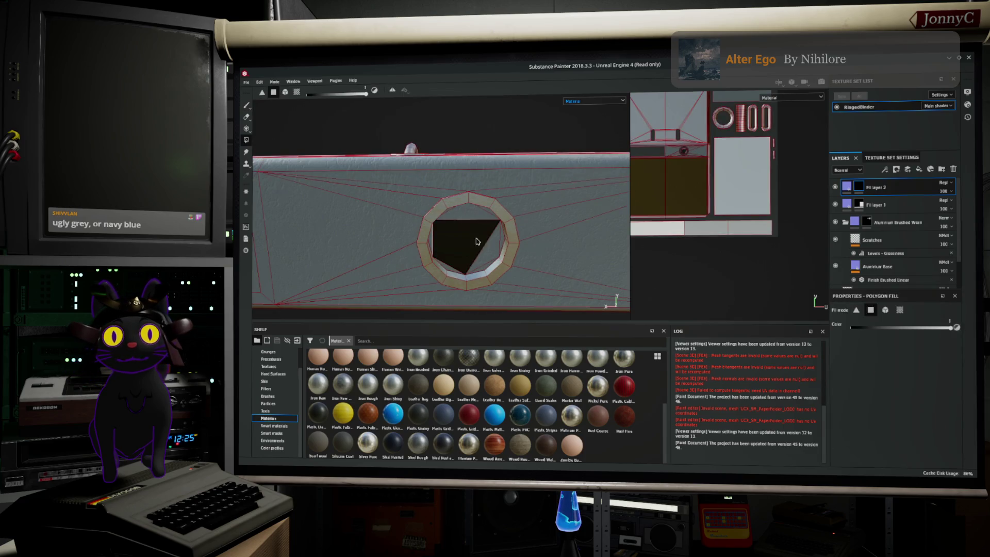
pyautogui.scroll(3, 670, 162)
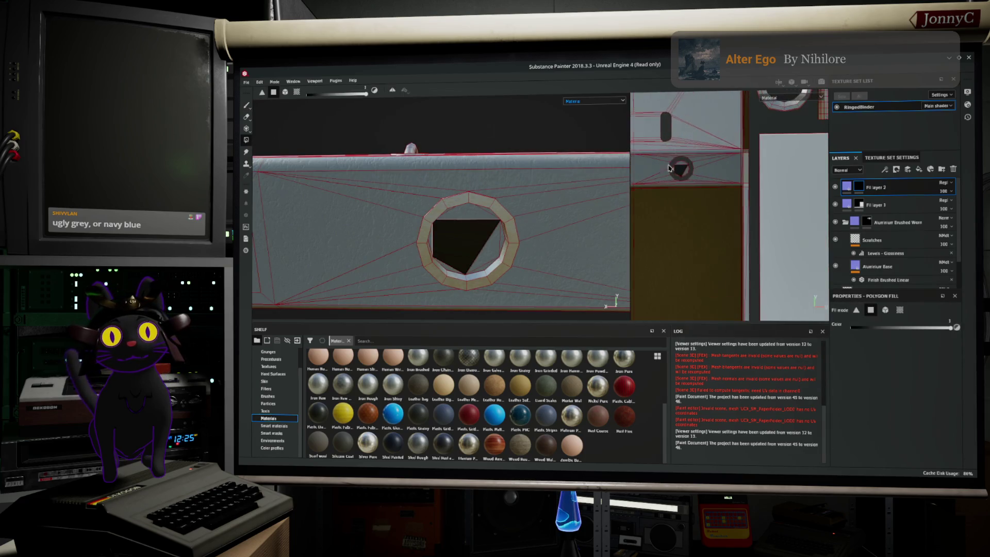
pyautogui.scroll(3, 671, 162)
pyautogui.moveTo(667, 110)
pyautogui.mouseDown()
pyautogui.moveTo(748, 155)
pyautogui.moveTo(744, 169)
pyautogui.mouseUp()
pyautogui.click(747, 134)
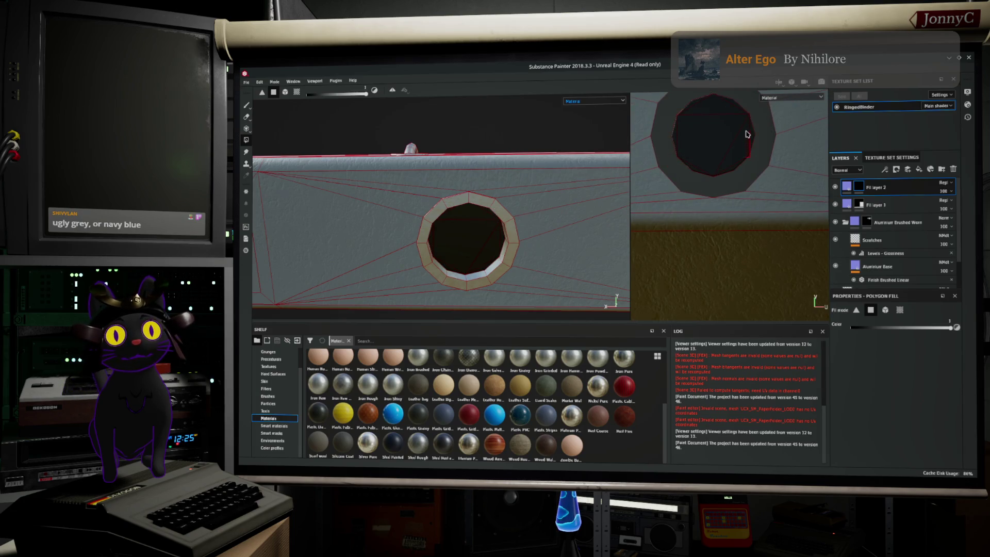
# Zoom back out to the whole binder side and select Fill layer 1.
pyautogui.scroll(-5, 454, 240)
pyautogui.moveTo(453, 240)
pyautogui.mouseDown()
pyautogui.moveTo(492, 180)
pyautogui.moveTo(492, 204)
pyautogui.moveTo(520, 202)
pyautogui.mouseUp()
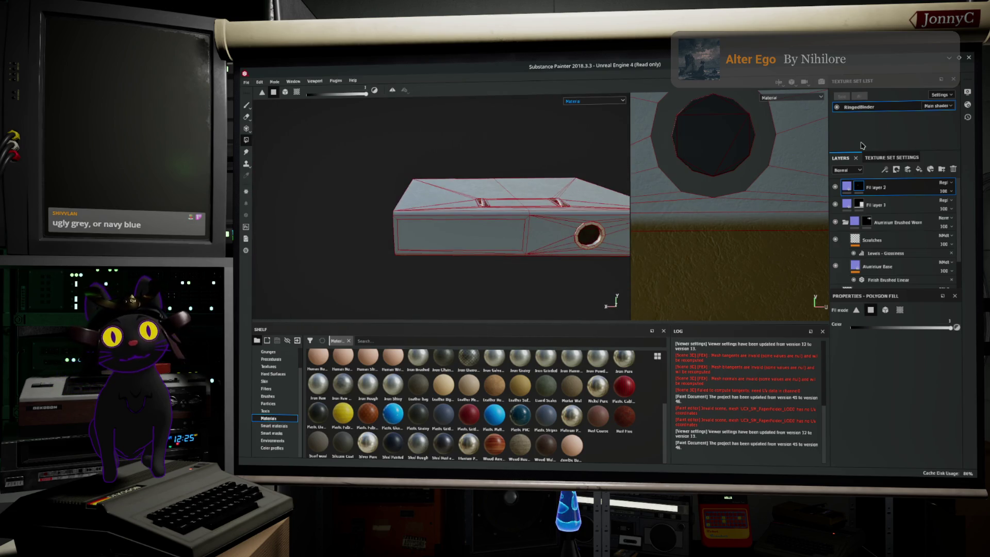
pyautogui.click(890, 199)
pyautogui.scroll(-2, 885, 227)
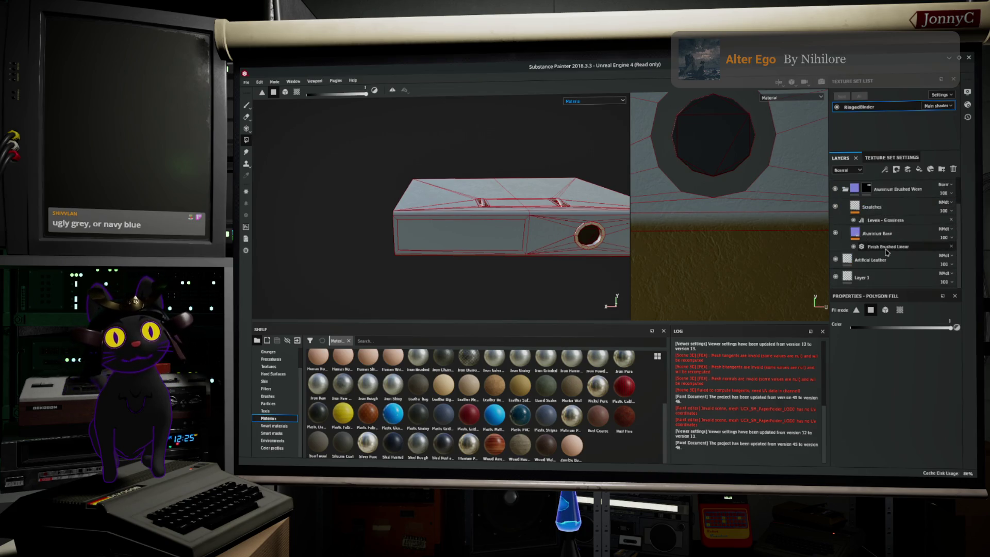
# Rename the Artificial Leather layer to BinderCover.
pyautogui.click(876, 262)
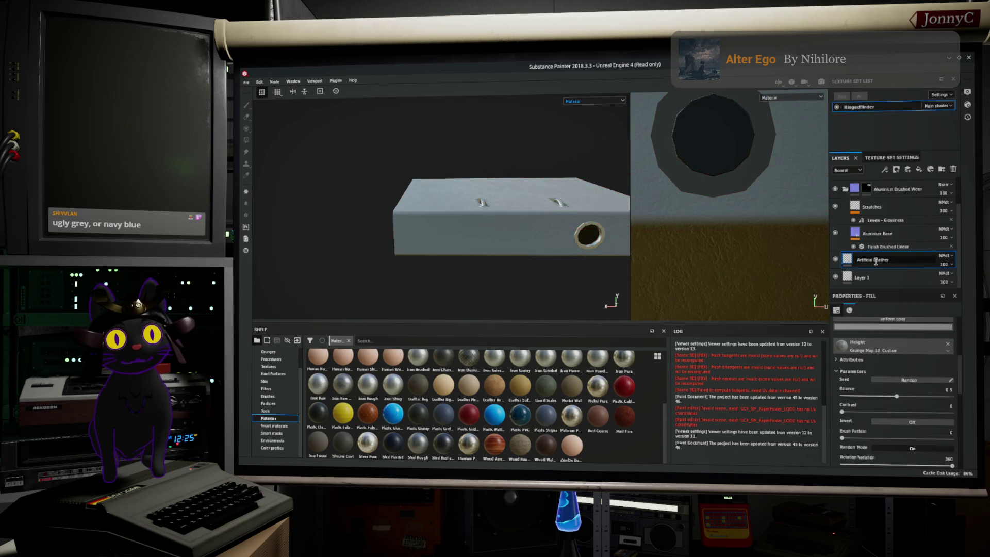
pyautogui.write('BinderCo')
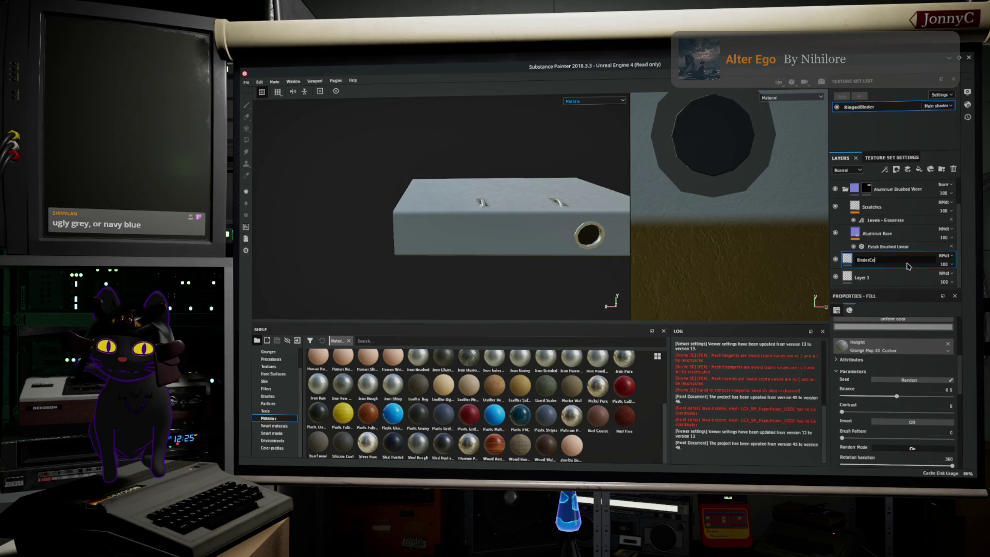
pyautogui.write('ver')
pyautogui.press('Return')
# Rename the Aluminium Brushed Worn folder to MetalAccents.
pyautogui.scroll(2, 938, 247)
pyautogui.doubleClick(893, 211)
pyautogui.doubleClick(893, 211)
pyautogui.write('MetalAccents')
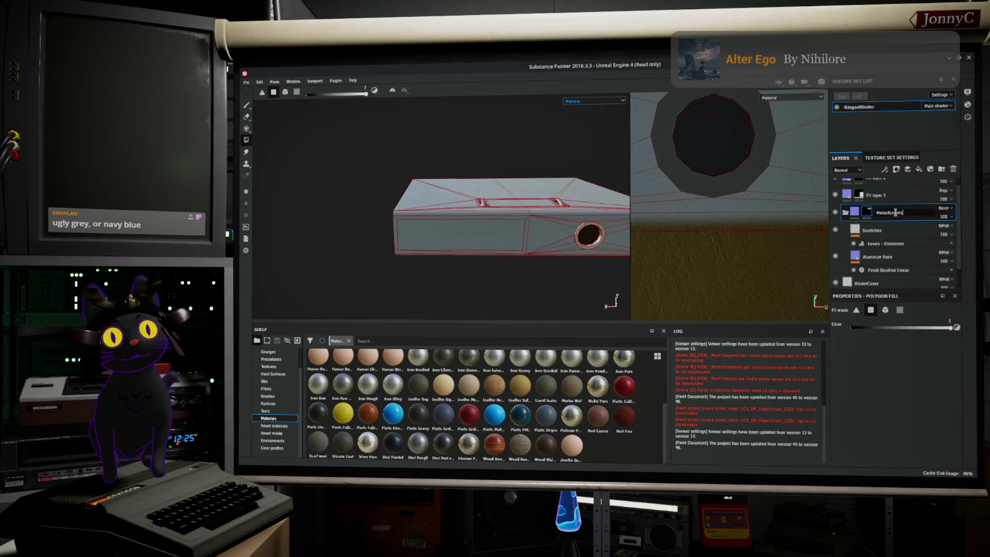
pyautogui.press('Return')
pyautogui.scroll(1, 894, 212)
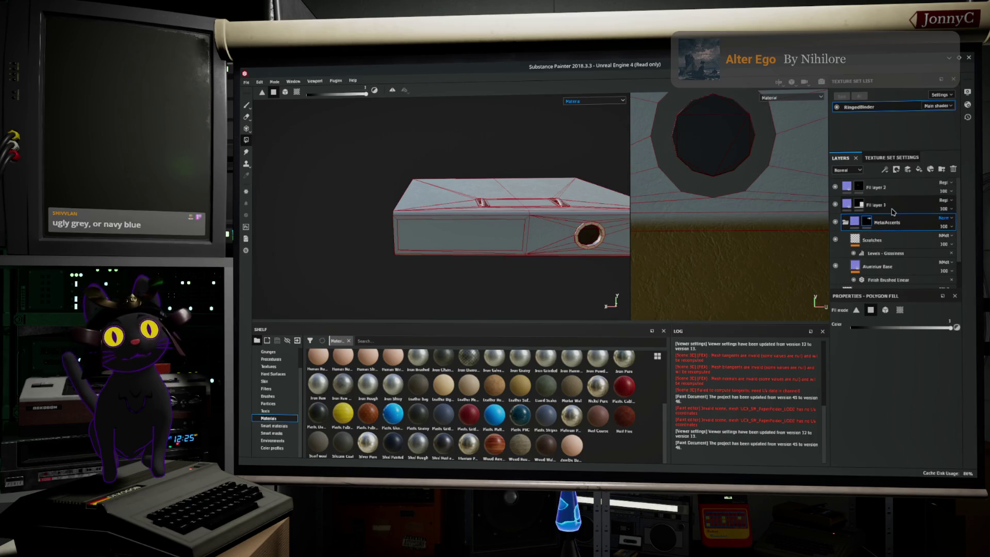
pyautogui.click(884, 206)
# Rename Fill layer 1 to PaperPages and the black Fill layer 2 to BackBacking.
pyautogui.doubleClick(881, 205)
pyautogui.write('PaperPages')
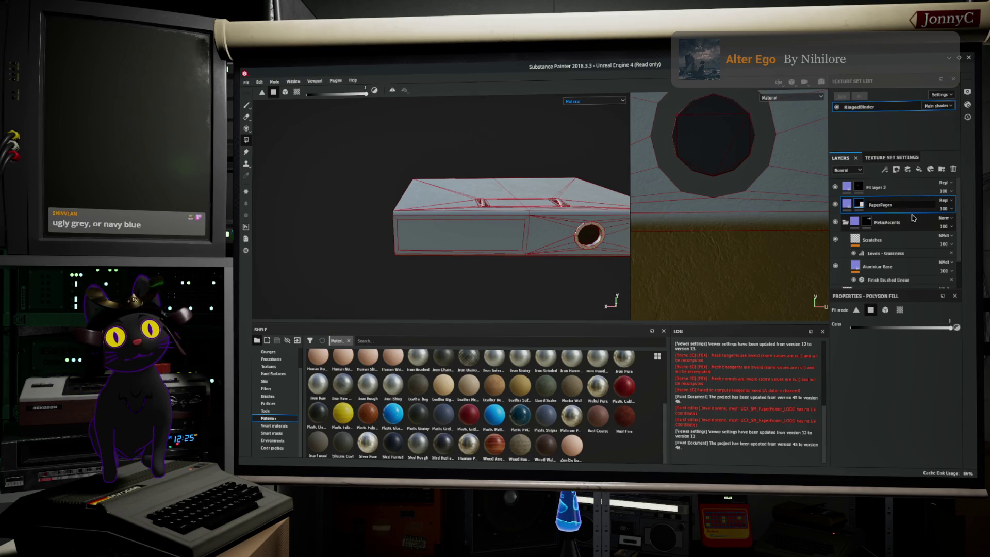
pyautogui.press('Return')
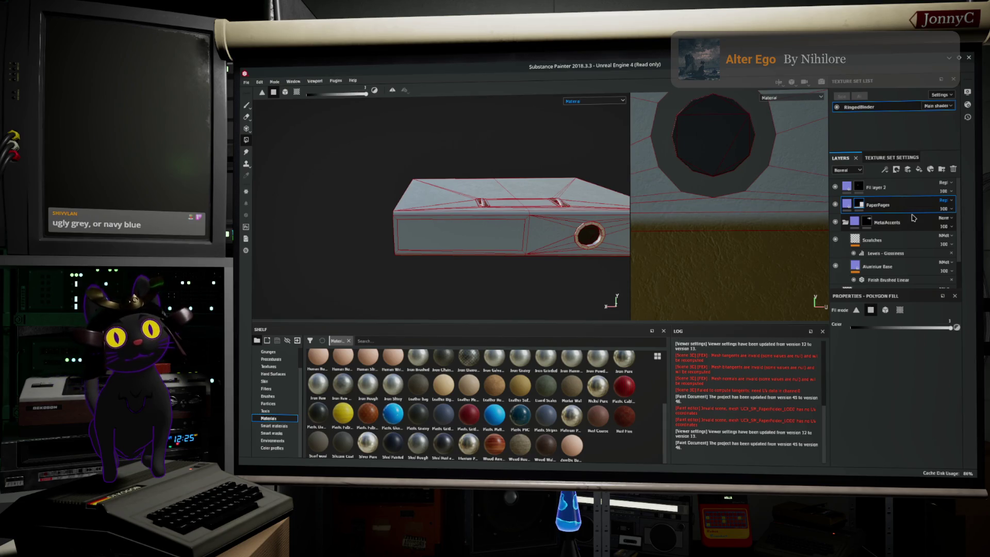
pyautogui.doubleClick(884, 187)
pyautogui.write('BackBinder')
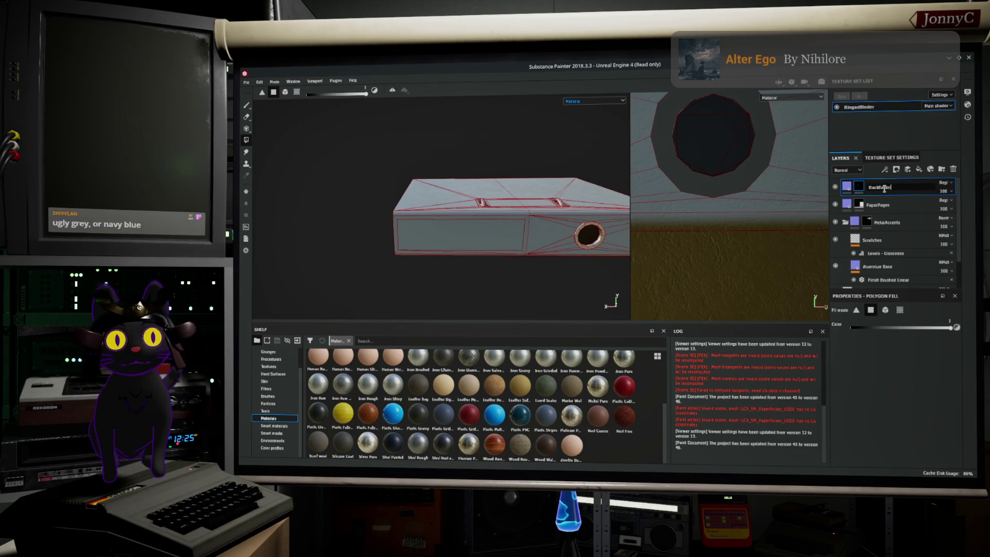
pyautogui.press('Return')
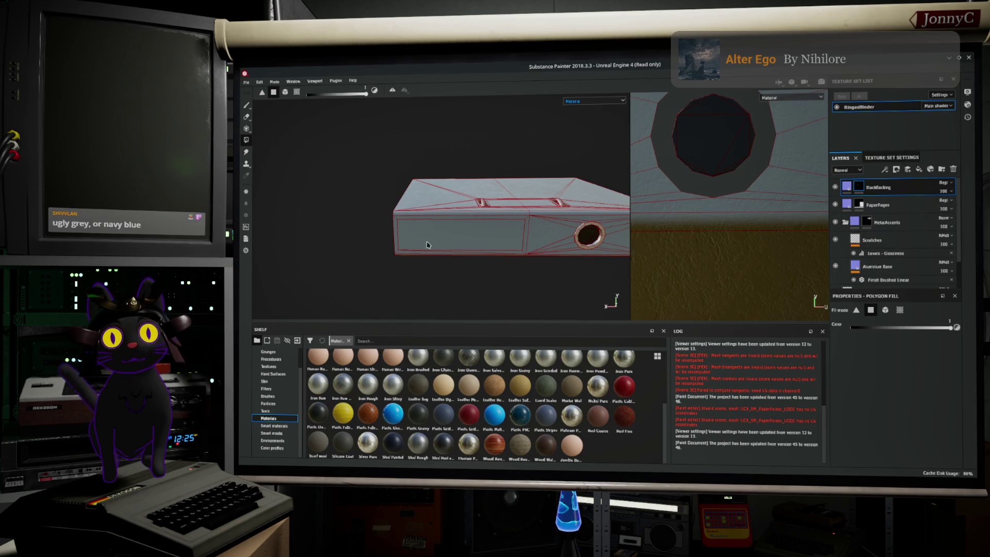
pyautogui.scroll(3, 431, 230)
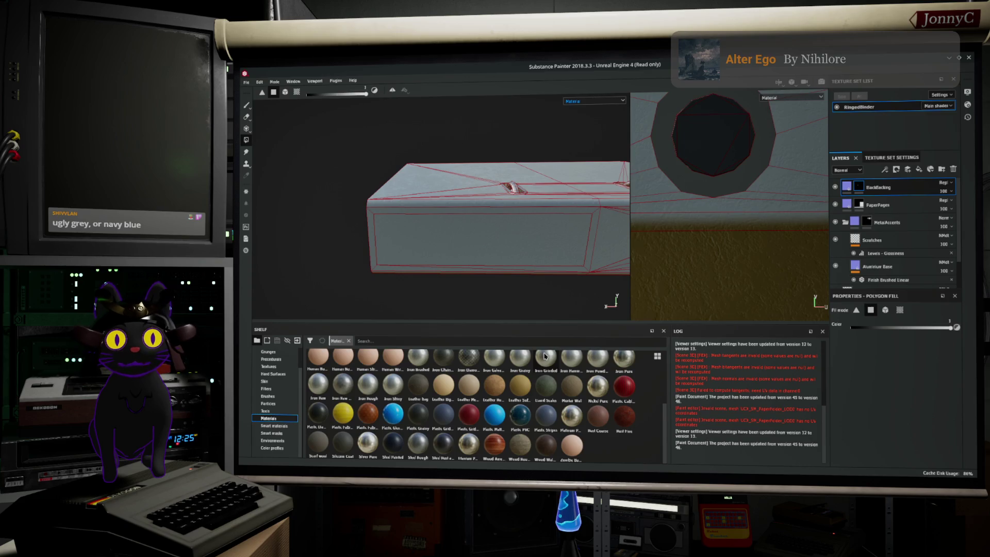
# Duplicate PaperPages, move the copy to the top of the stack, and name it BindingLabel.
pyautogui.rightClick(898, 205)
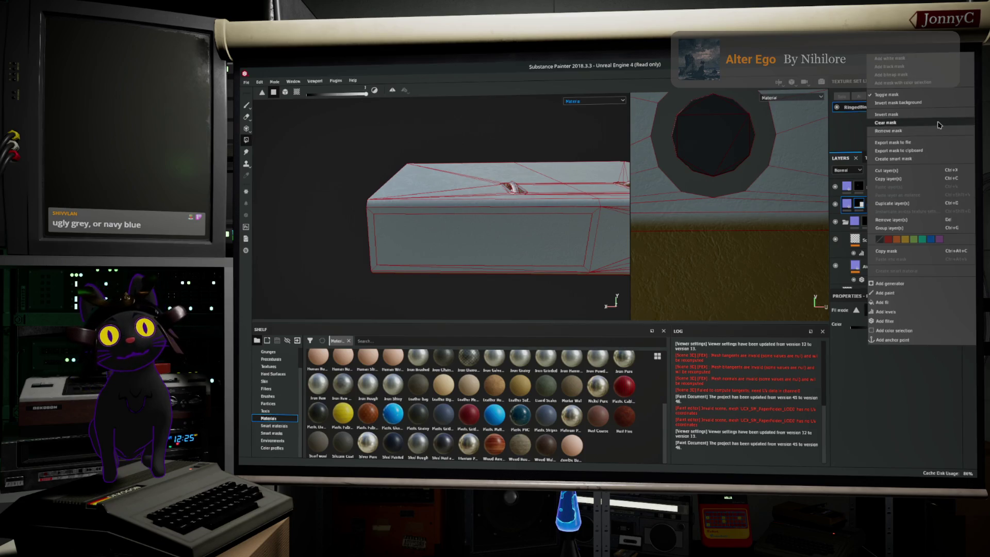
pyautogui.click(918, 204)
pyautogui.moveTo(889, 204); pyautogui.dragTo(880, 186)
pyautogui.doubleClick(879, 186)
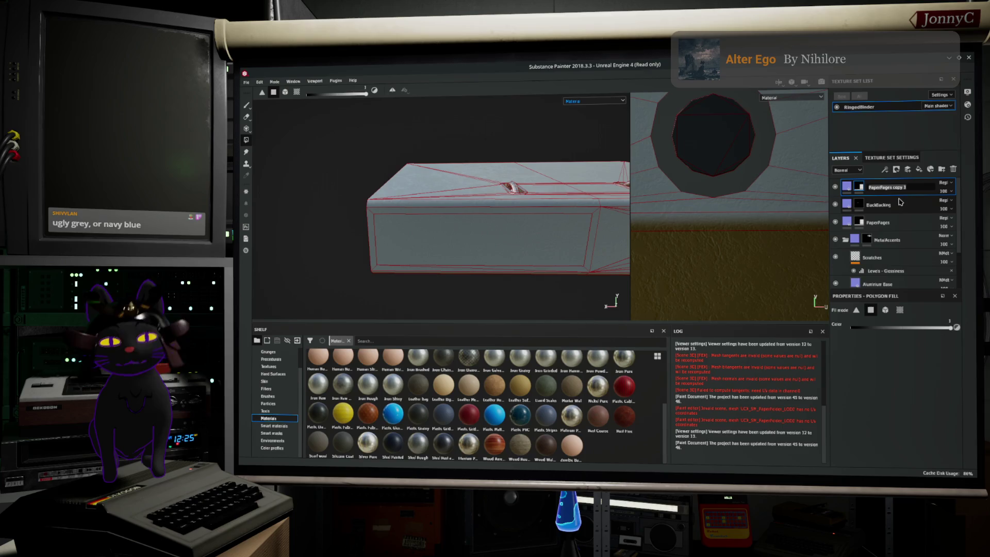
pyautogui.write('s')
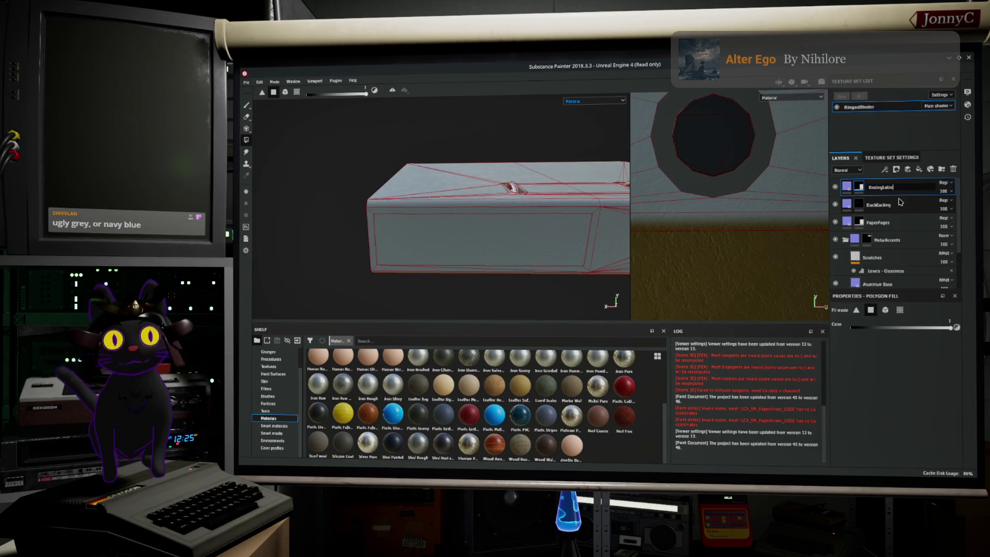
pyautogui.press('Return')
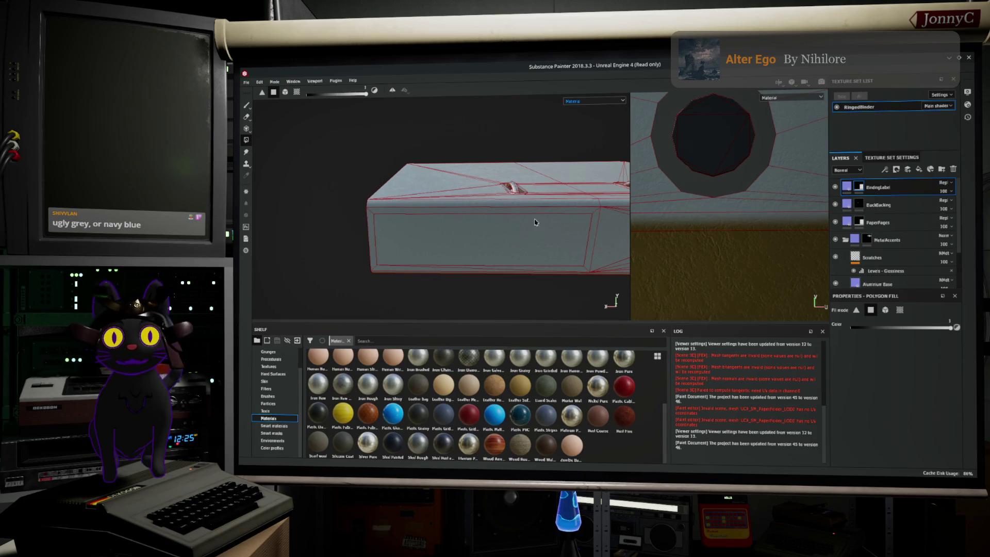
# Give BindingLabel a black mask and polygon-fill the box's front face into it.
pyautogui.rightClick(868, 190)
pyautogui.click(863, 187)
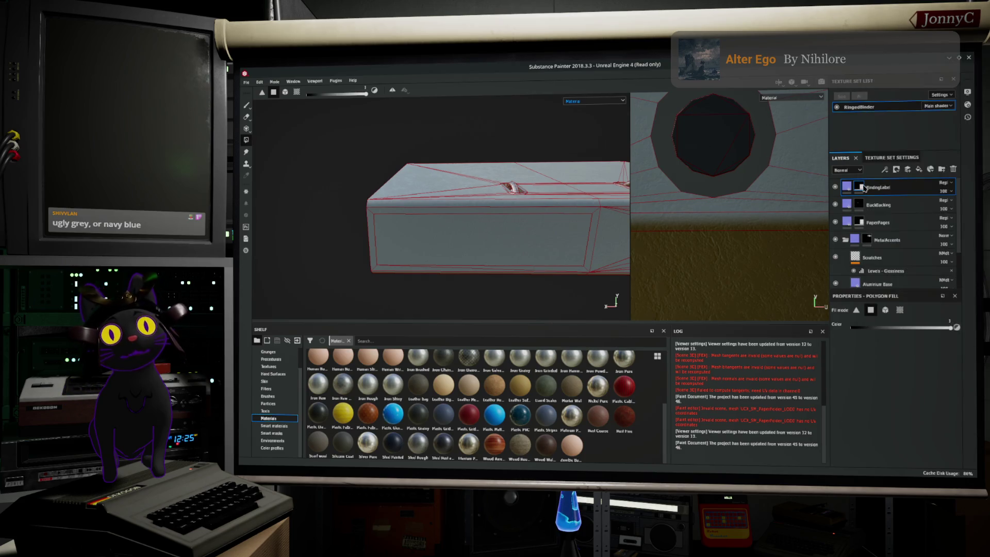
pyautogui.rightClick(862, 190)
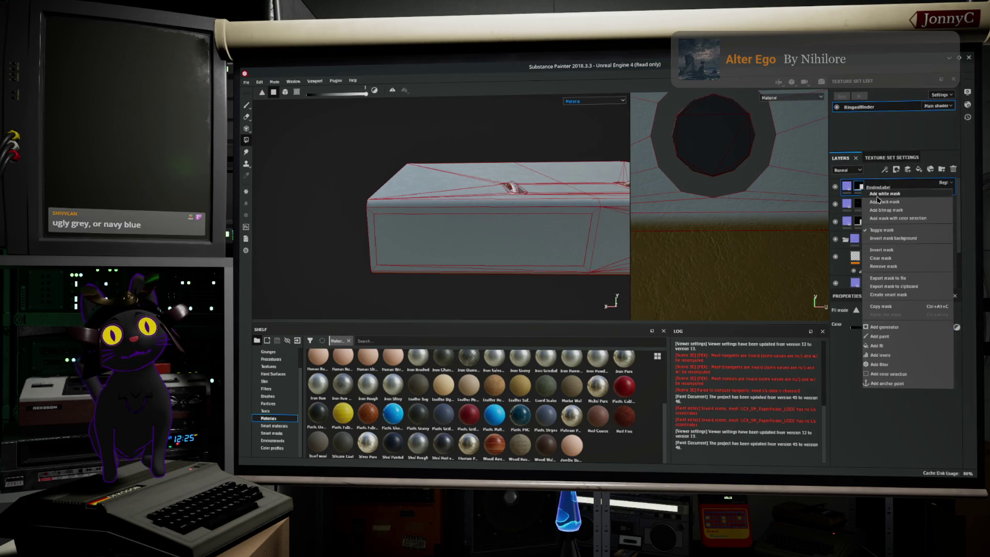
pyautogui.click(906, 201)
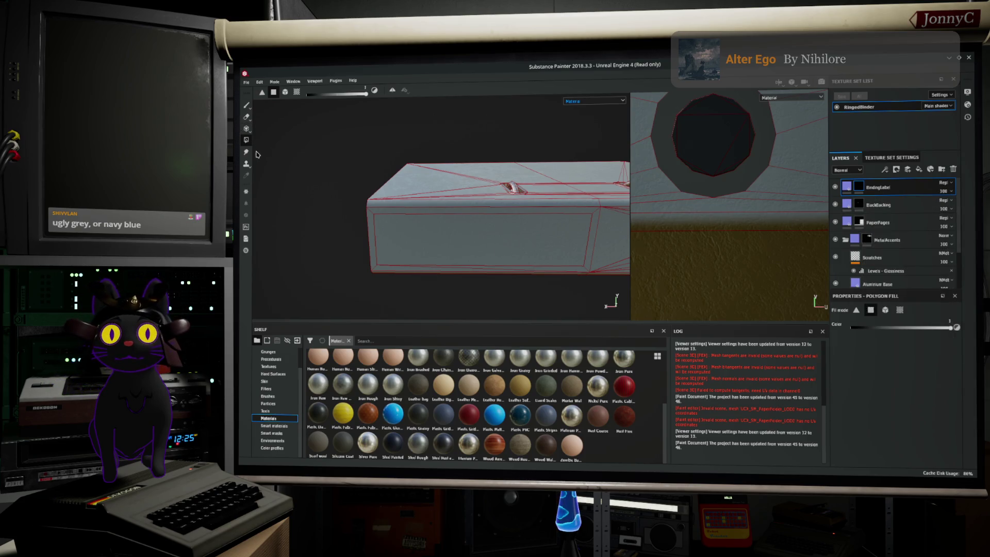
pyautogui.click(446, 237)
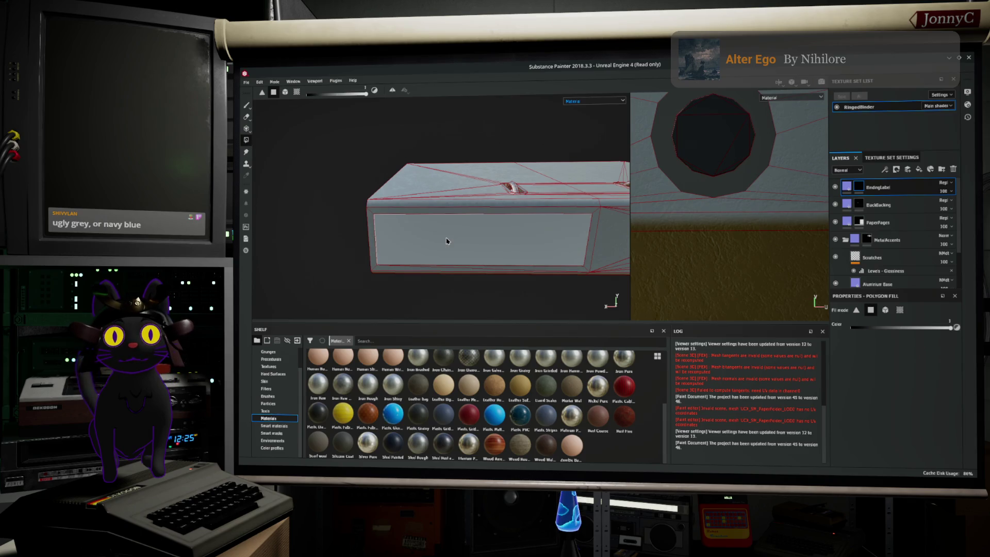
# Orbit to the pages side and top, then show the PaperPages layer's fill settings.
pyautogui.moveTo(496, 275)
pyautogui.mouseDown()
pyautogui.moveTo(436, 228)
pyautogui.moveTo(393, 234)
pyautogui.moveTo(415, 360)
pyautogui.moveTo(453, 278)
pyautogui.mouseUp()
pyautogui.moveTo(344, 254)
pyautogui.mouseDown()
pyautogui.moveTo(360, 232)
pyautogui.moveTo(332, 185)
pyautogui.moveTo(497, 252)
pyautogui.moveTo(342, 285)
pyautogui.mouseUp()
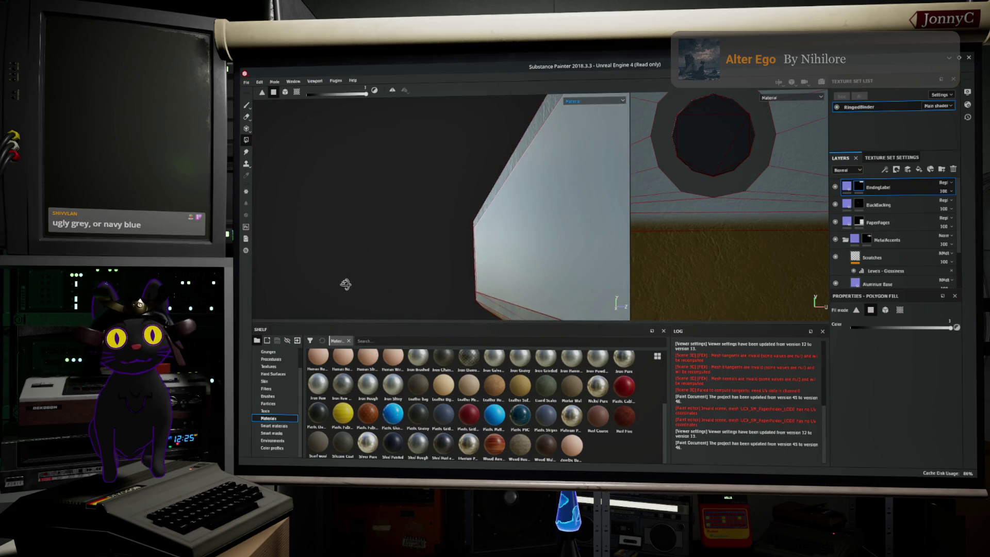
pyautogui.click(896, 229)
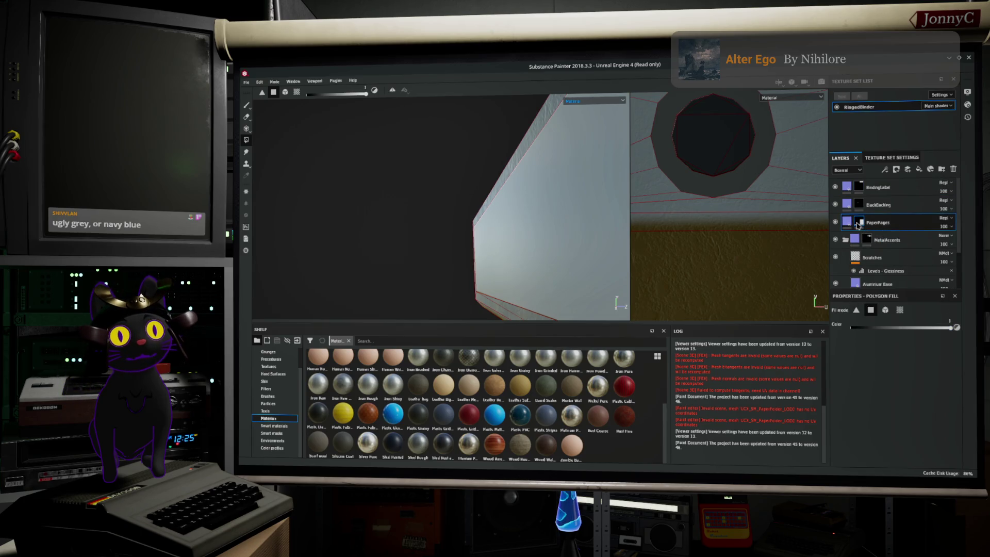
pyautogui.click(844, 225)
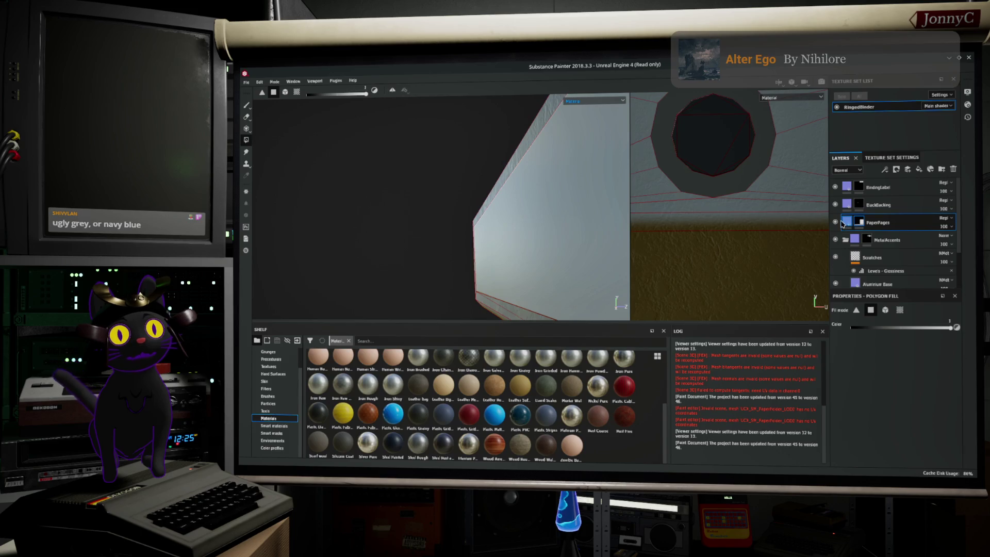
pyautogui.click(846, 223)
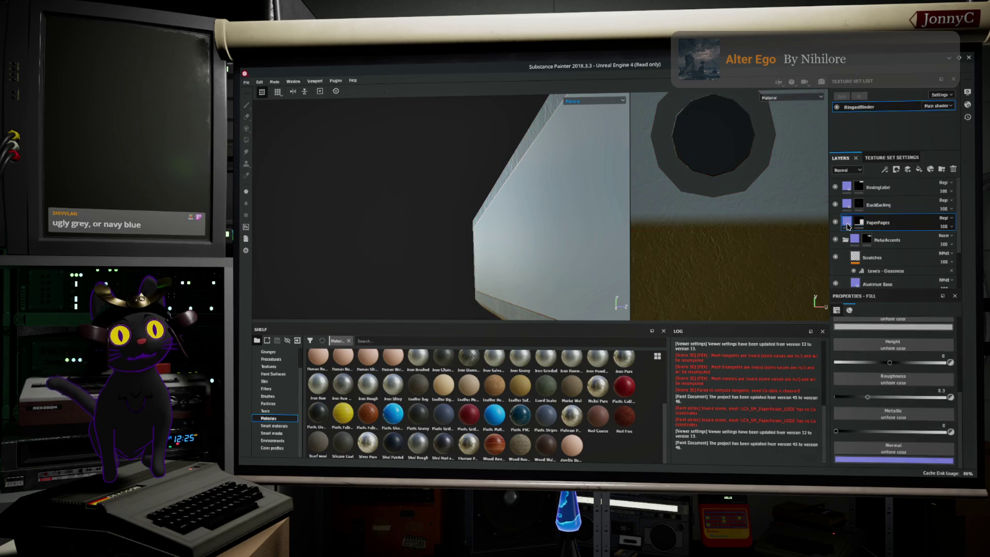
# Switch the layer stack to Base Color and lower PaperPages roughness to 0.2836.
pyautogui.click(847, 170)
pyautogui.click(849, 179)
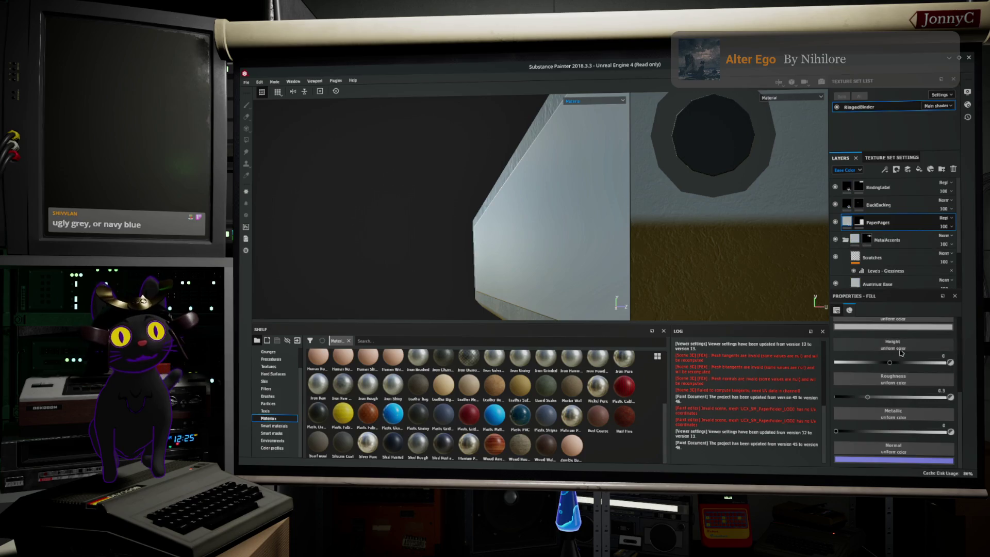
pyautogui.moveTo(867, 397); pyautogui.dragTo(909, 392)
# Lower BindingLabel roughness to 0.2545 and select the BackBacking layer's mask.
pyautogui.click(879, 187)
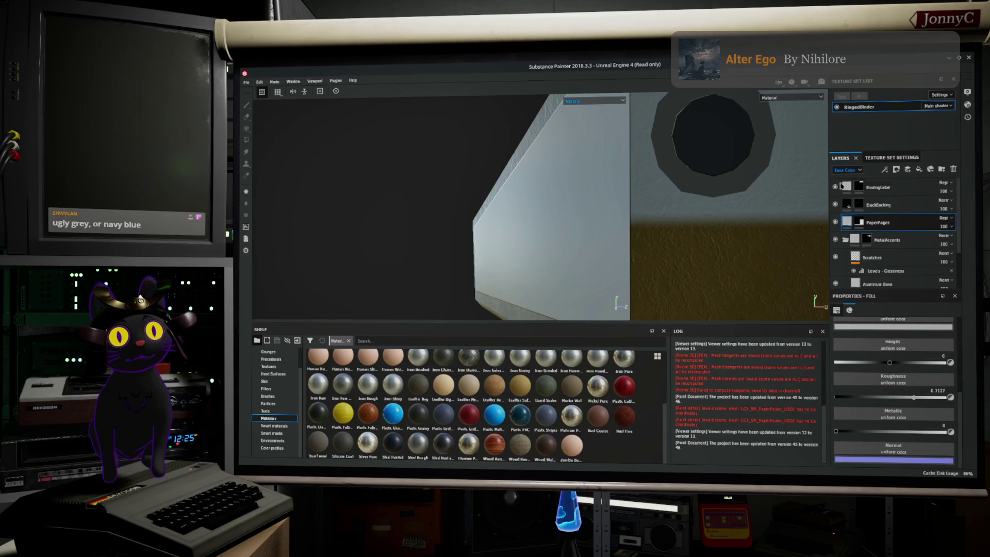
pyautogui.moveTo(868, 397); pyautogui.dragTo(862, 397)
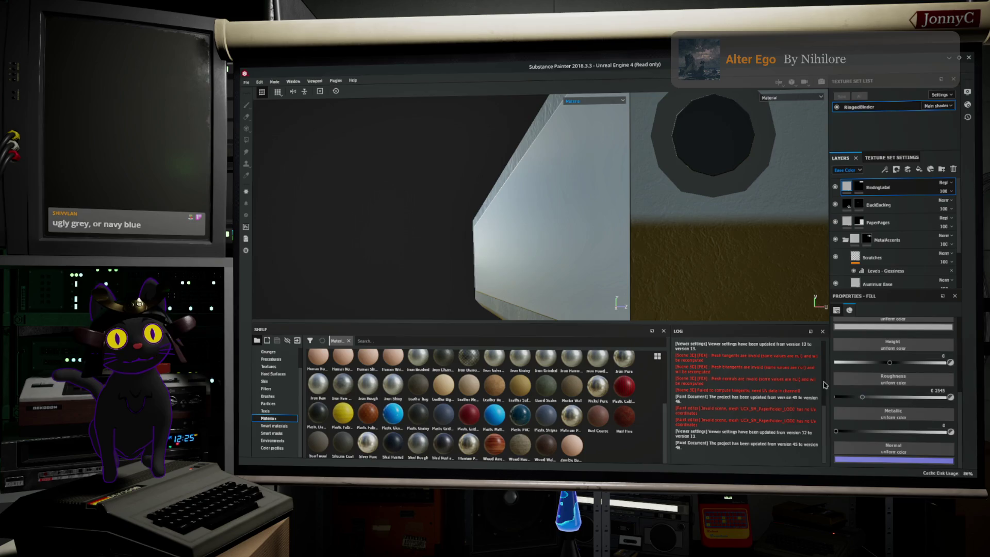
pyautogui.moveTo(506, 258)
pyautogui.mouseDown()
pyautogui.moveTo(497, 277)
pyautogui.moveTo(552, 226)
pyautogui.moveTo(483, 260)
pyautogui.mouseUp()
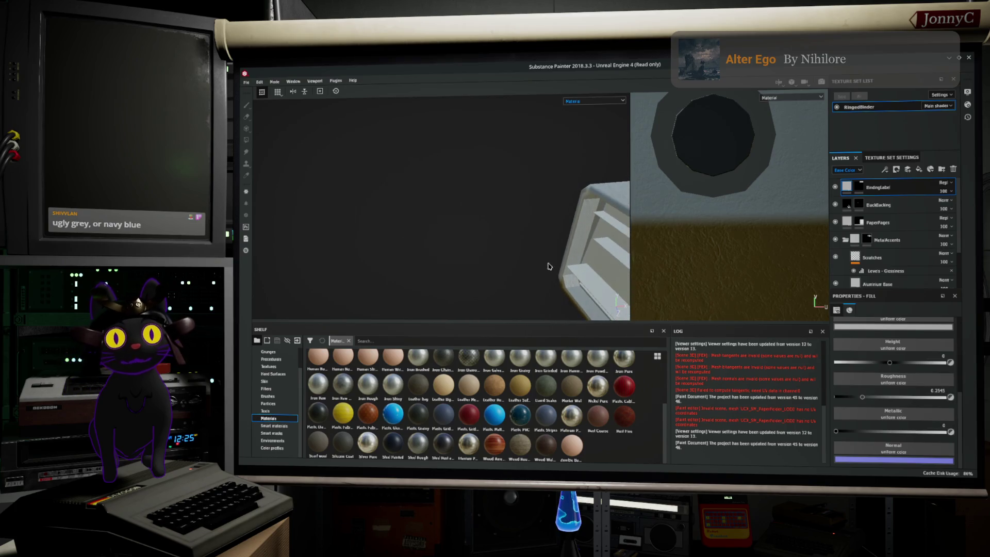
pyautogui.scroll(6, 548, 268)
pyautogui.moveTo(463, 185)
pyautogui.mouseDown()
pyautogui.moveTo(548, 243)
pyautogui.moveTo(405, 153)
pyautogui.moveTo(446, 181)
pyautogui.moveTo(523, 187)
pyautogui.moveTo(402, 165)
pyautogui.moveTo(363, 144)
pyautogui.moveTo(428, 242)
pyautogui.moveTo(454, 261)
pyautogui.moveTo(546, 283)
pyautogui.moveTo(389, 261)
pyautogui.moveTo(423, 283)
pyautogui.moveTo(428, 203)
pyautogui.moveTo(491, 181)
pyautogui.mouseUp()
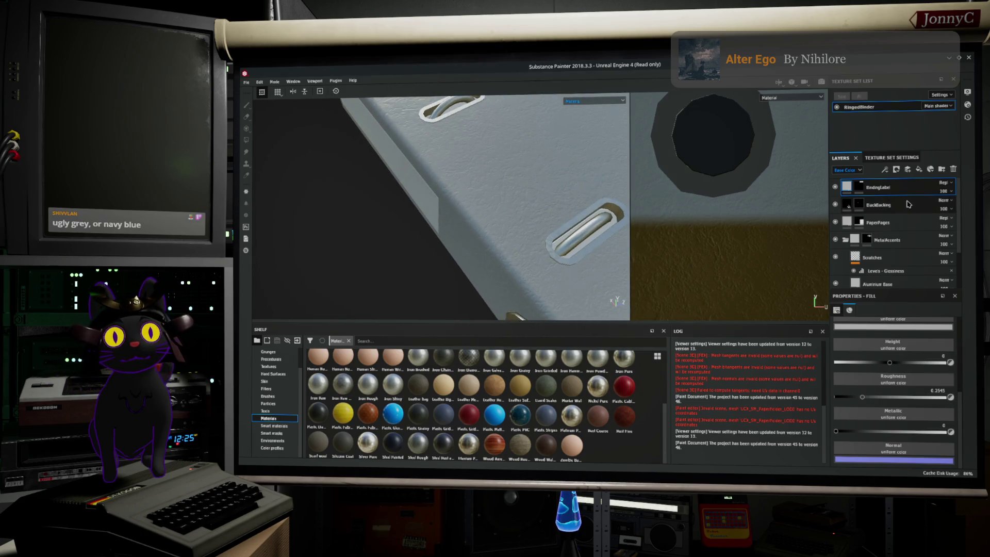
pyautogui.click(909, 205)
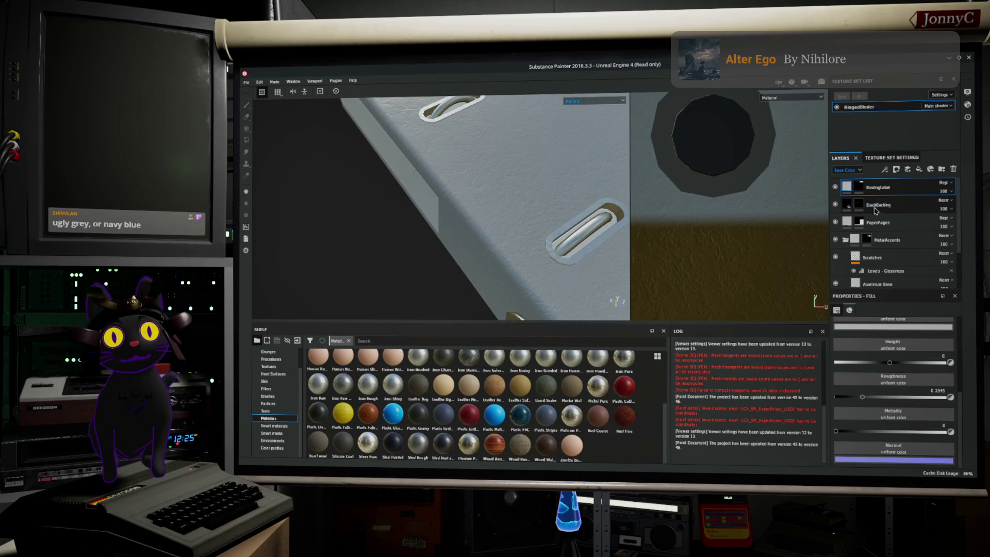
# Polygon-fill both ring slot shapes in the BackBacking mask with colour 1 (white).
pyautogui.press('4')
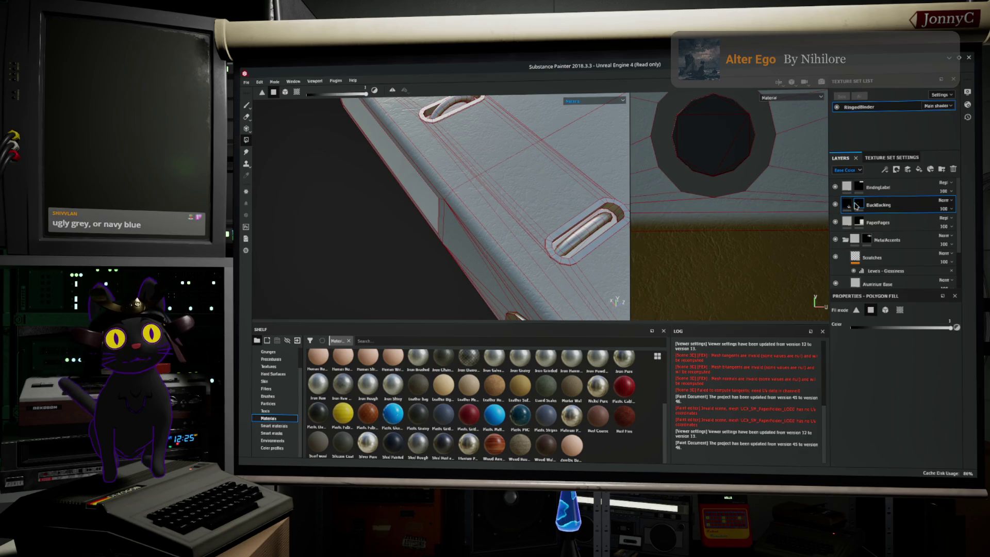
pyautogui.scroll(-5, 694, 188)
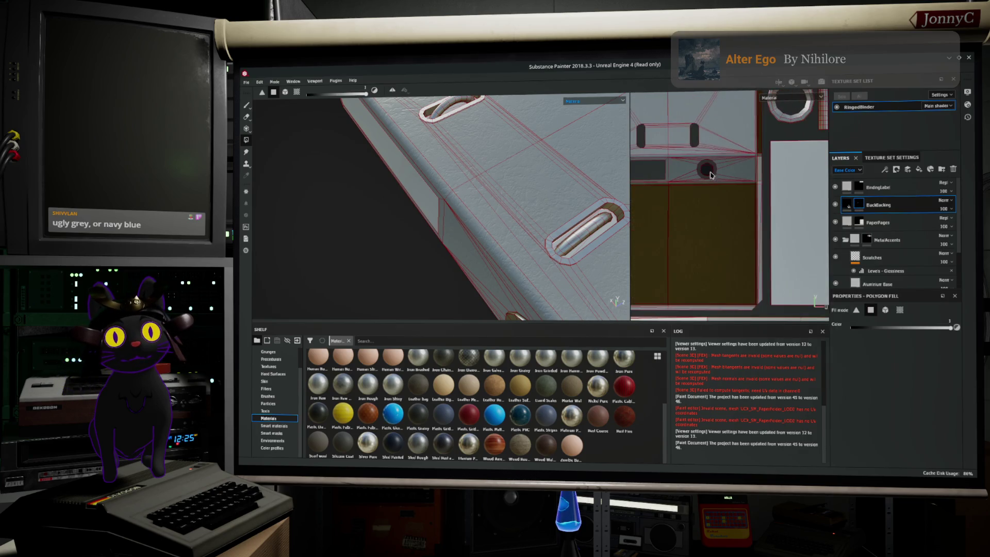
pyautogui.scroll(3, 678, 166)
pyautogui.moveTo(701, 162); pyautogui.dragTo(741, 290)
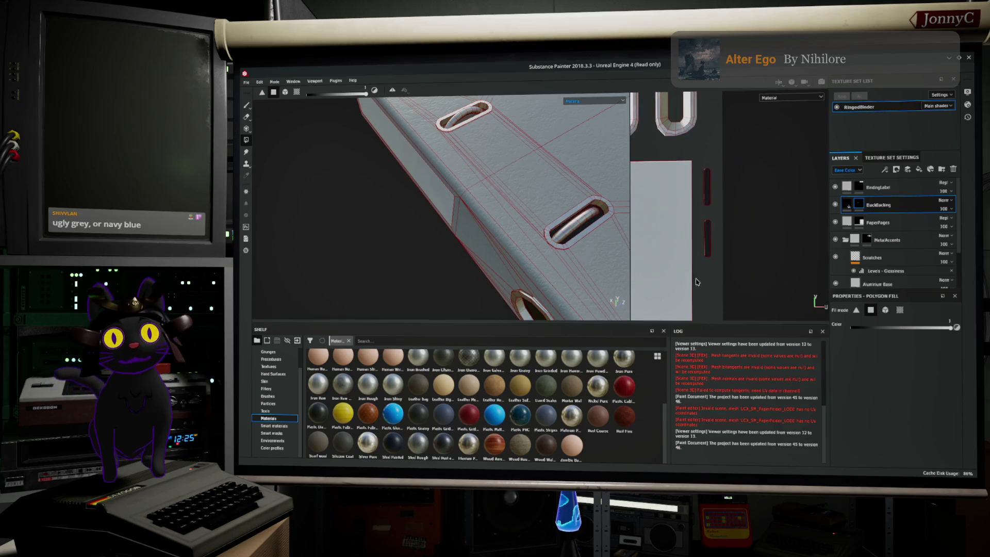
pyautogui.scroll(-4, 573, 242)
pyautogui.moveTo(561, 242)
pyautogui.mouseDown()
pyautogui.moveTo(484, 231)
pyautogui.moveTo(517, 244)
pyautogui.mouseUp()
pyautogui.moveTo(517, 242); pyautogui.dragTo(513, 240)
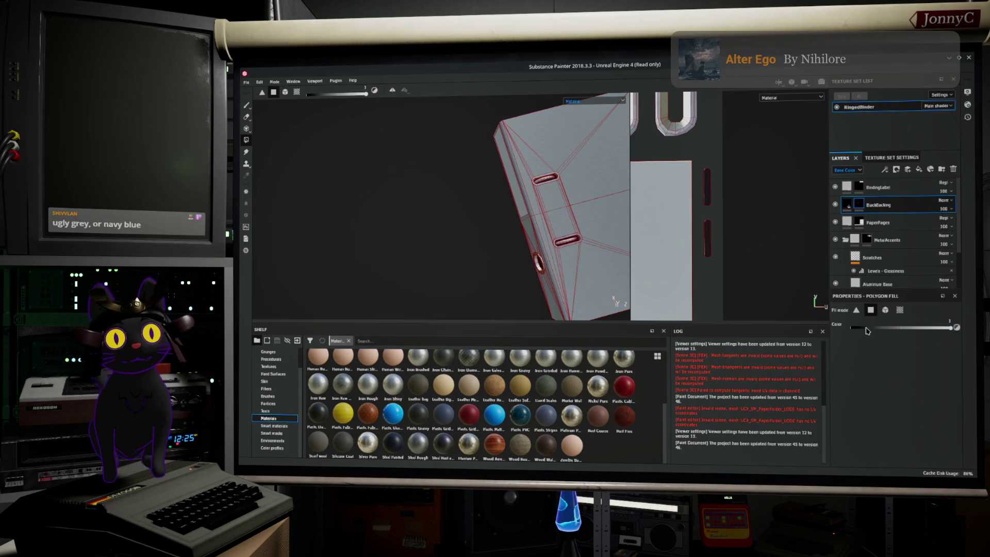
pyautogui.moveTo(906, 335); pyautogui.dragTo(970, 339)
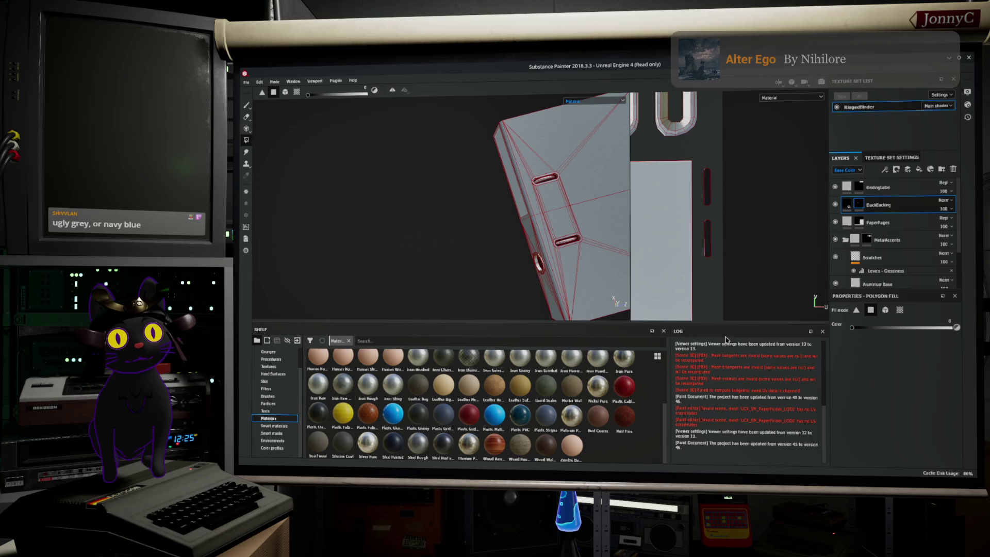
pyautogui.moveTo(747, 278); pyautogui.dragTo(696, 141)
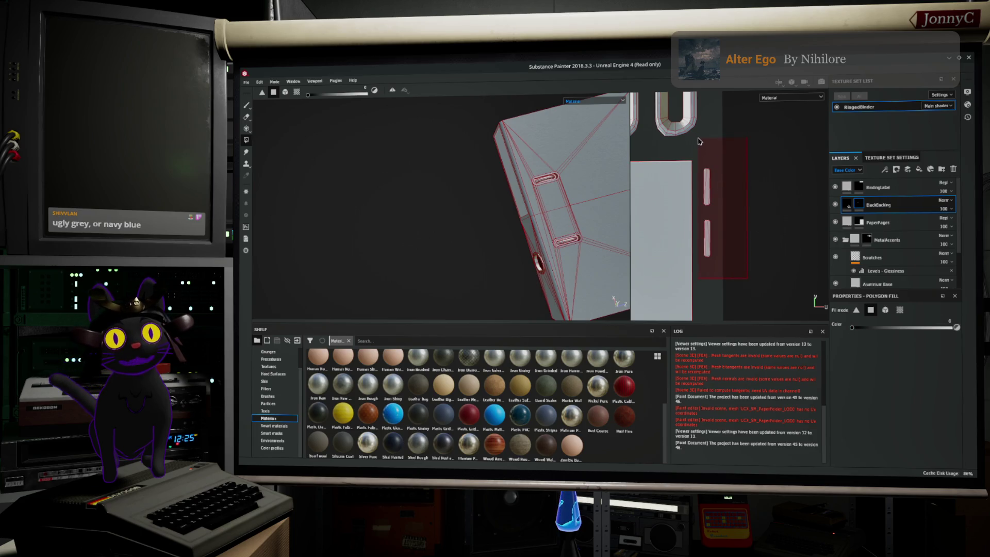
pyautogui.click(247, 82)
# Save the project as RingedBinder in Unreal/Projects/WaveForms58/Assets/…/Office.
pyautogui.click(276, 152)
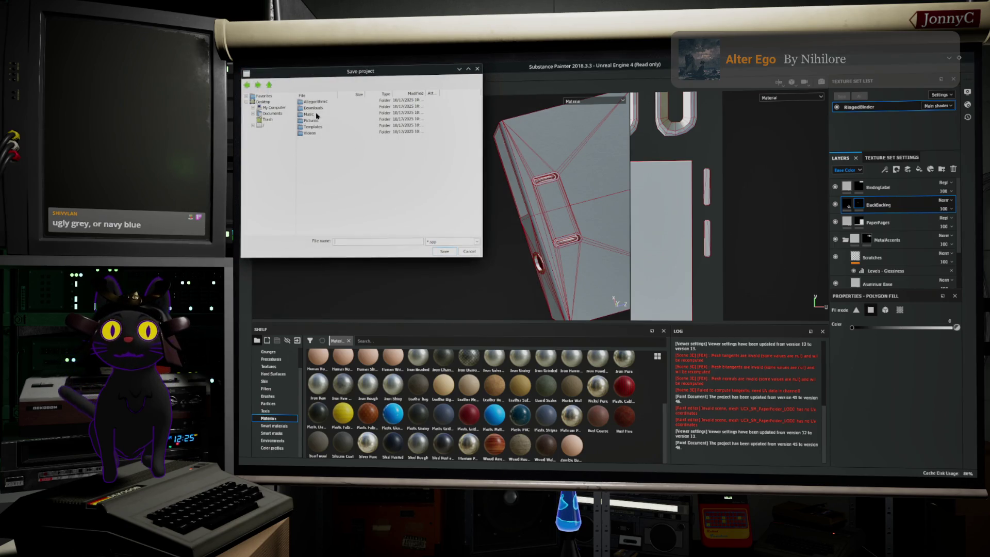
pyautogui.click(262, 124)
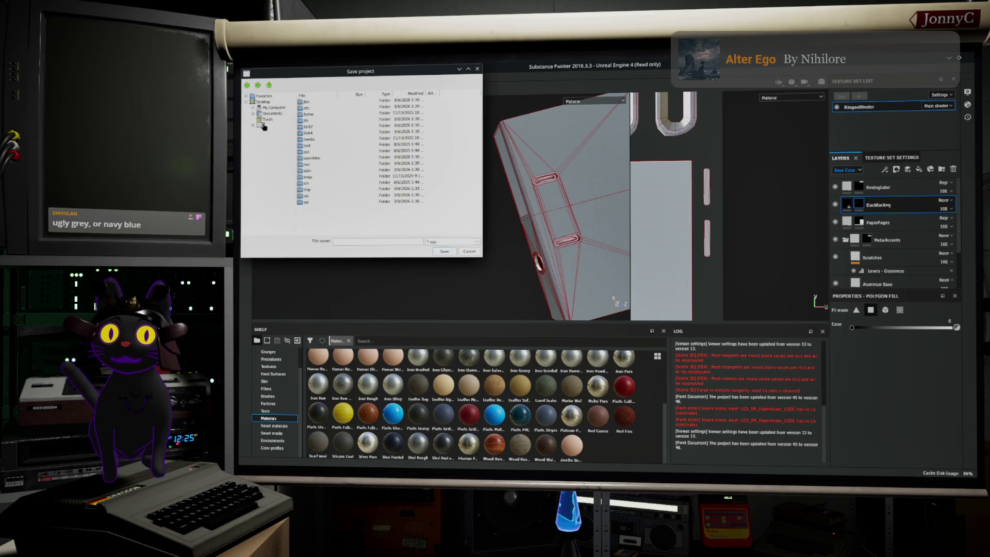
pyautogui.doubleClick(308, 116)
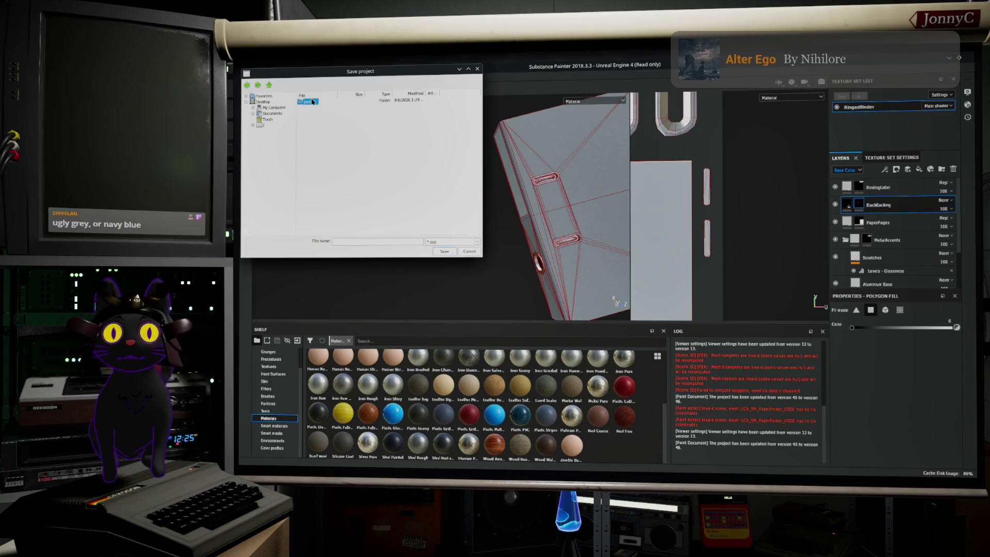
pyautogui.doubleClick(313, 102)
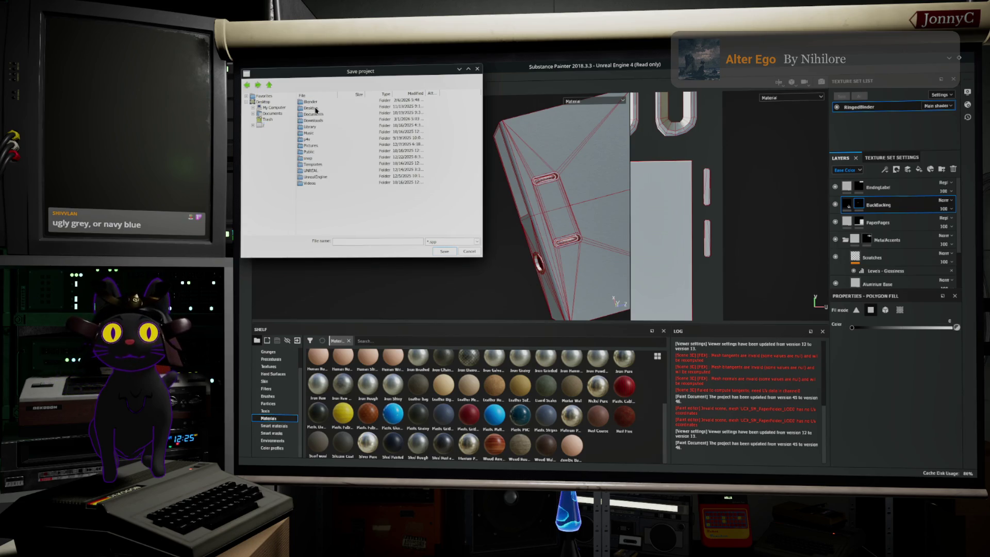
pyautogui.doubleClick(311, 170)
pyautogui.doubleClick(312, 109)
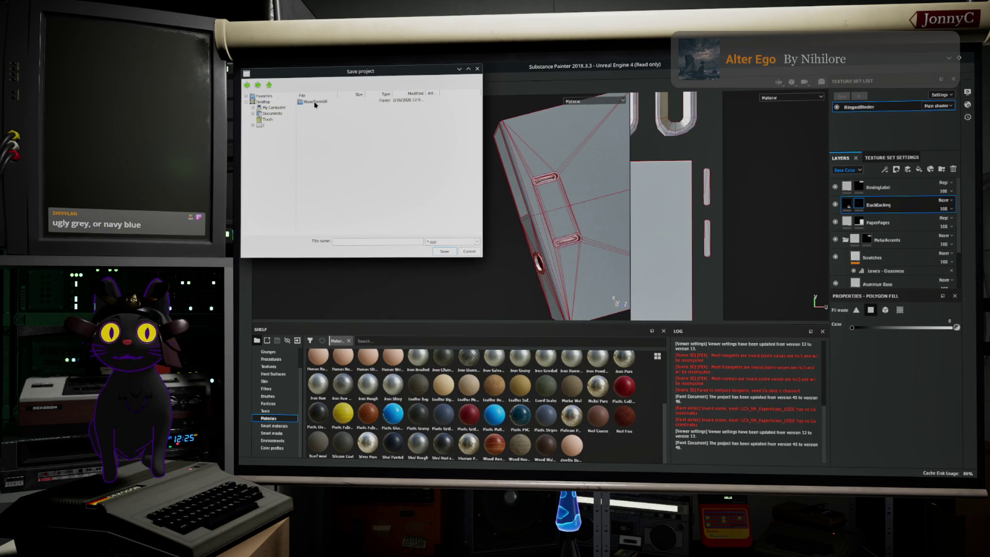
pyautogui.doubleClick(315, 103)
pyautogui.doubleClick(308, 103)
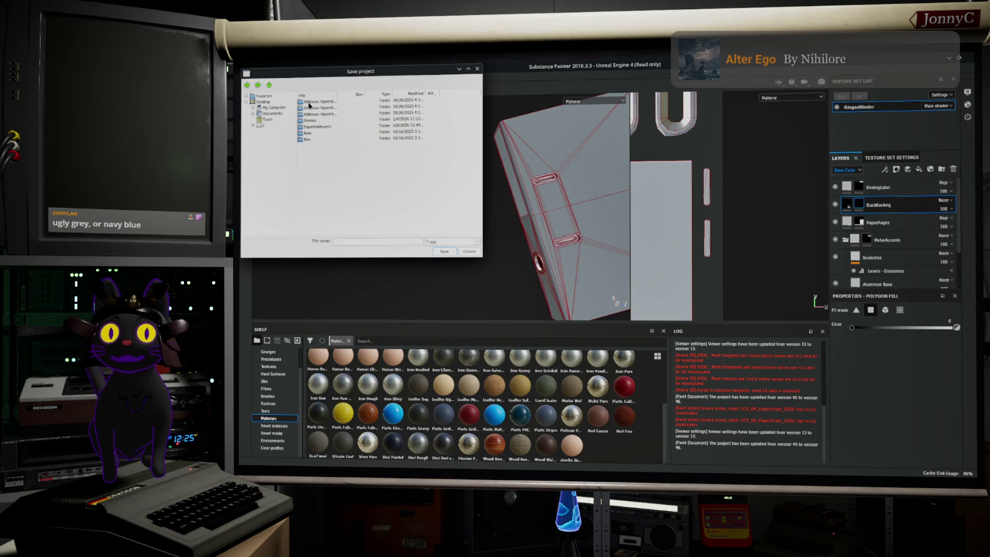
pyautogui.doubleClick(309, 134)
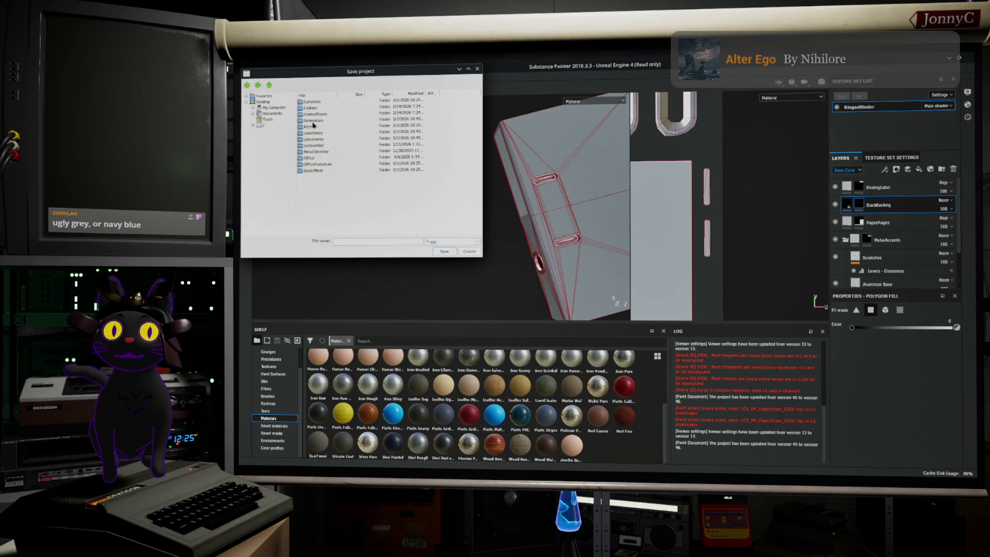
pyautogui.doubleClick(310, 158)
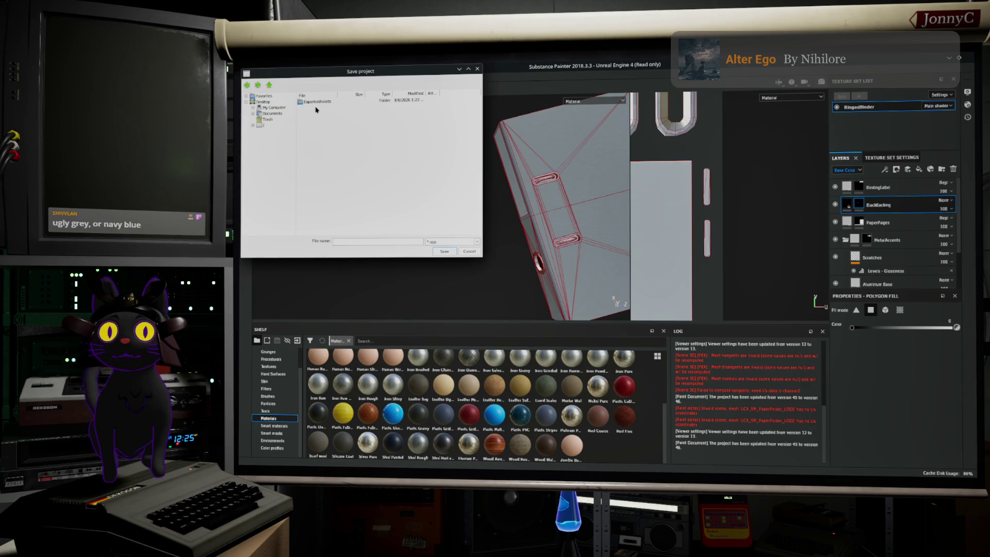
pyautogui.click(345, 241)
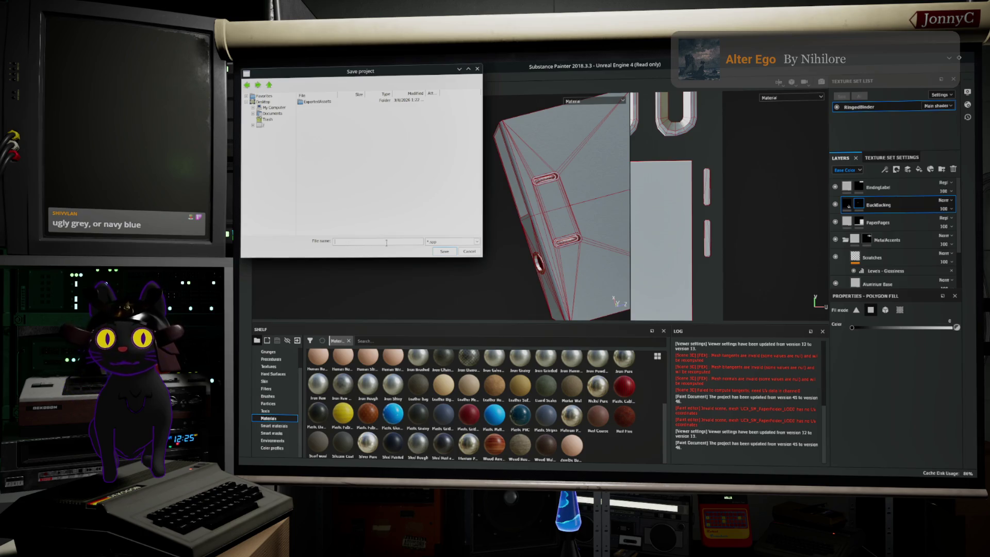
pyautogui.write('RingedBinder')
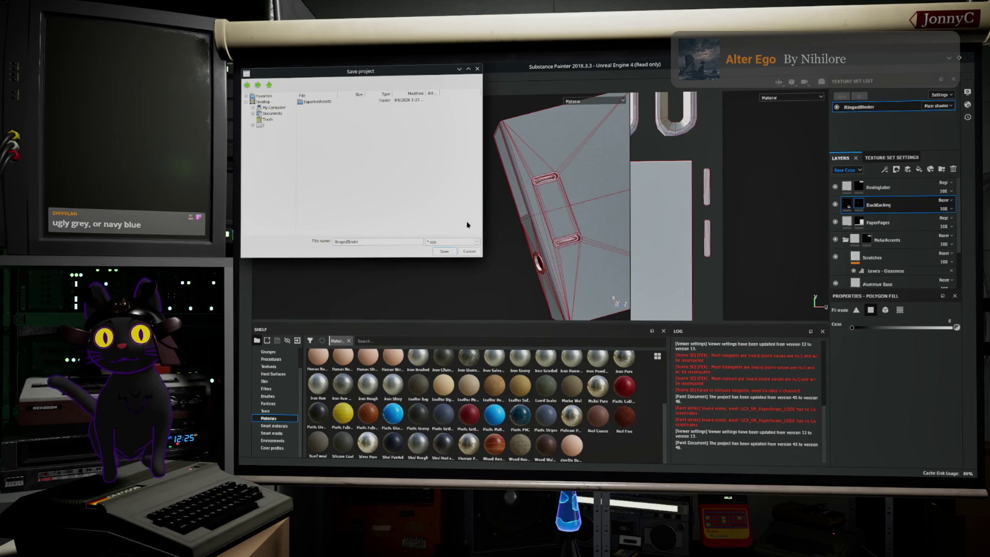
pyautogui.click(443, 251)
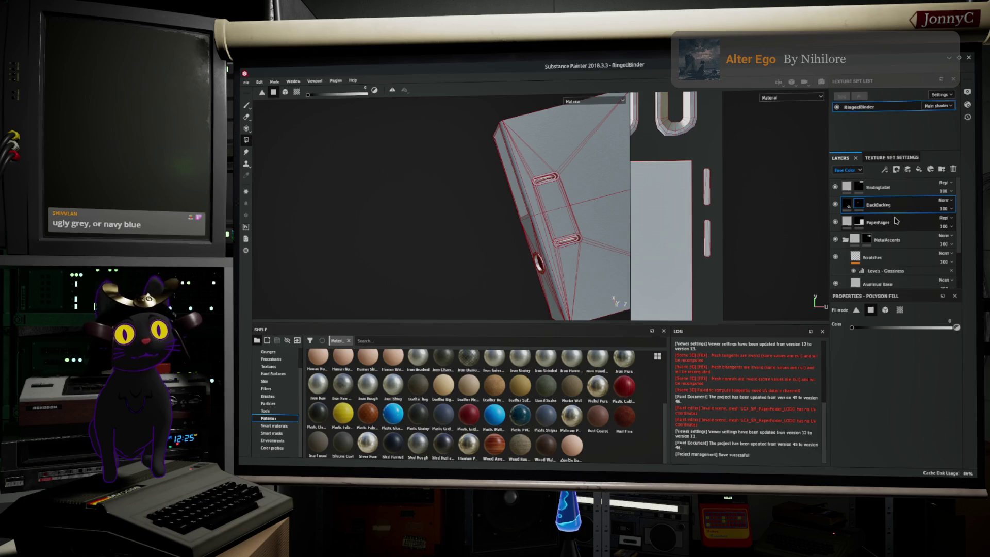
# Select the BinderCover layer to show its fill properties, then switch to the browser.
pyautogui.scroll(-1, 903, 242)
pyautogui.scroll(-3, 904, 242)
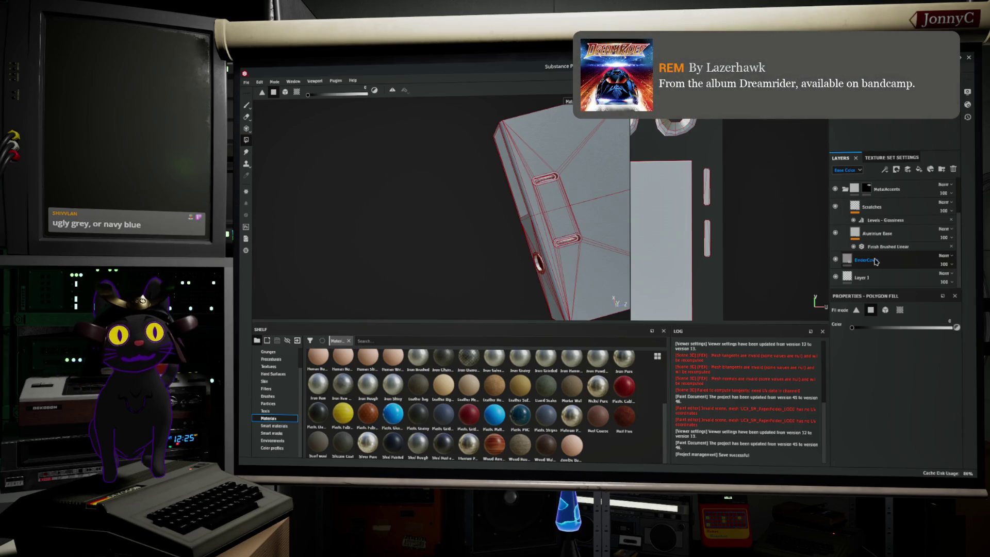
pyautogui.click(875, 261)
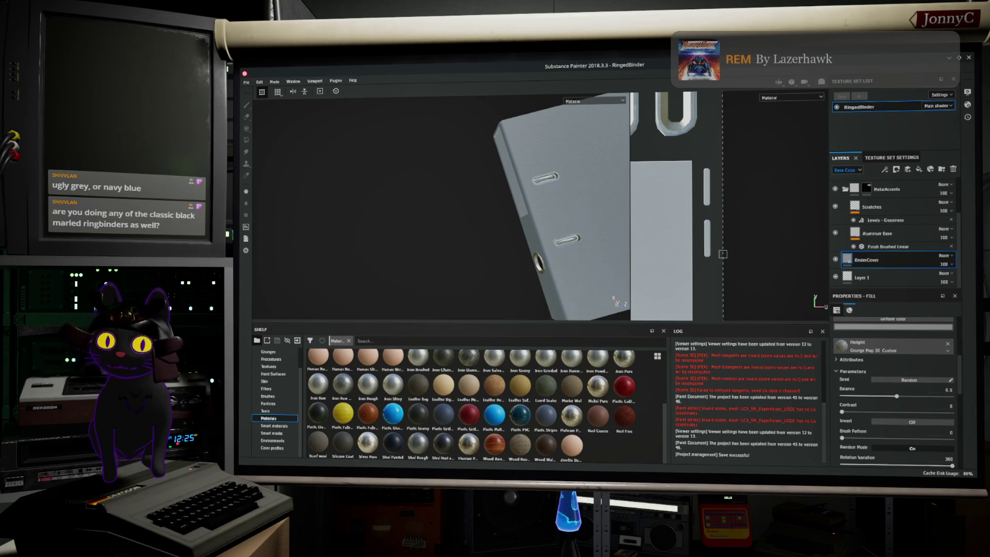
pyautogui.hotkey('alt', 'Tab')
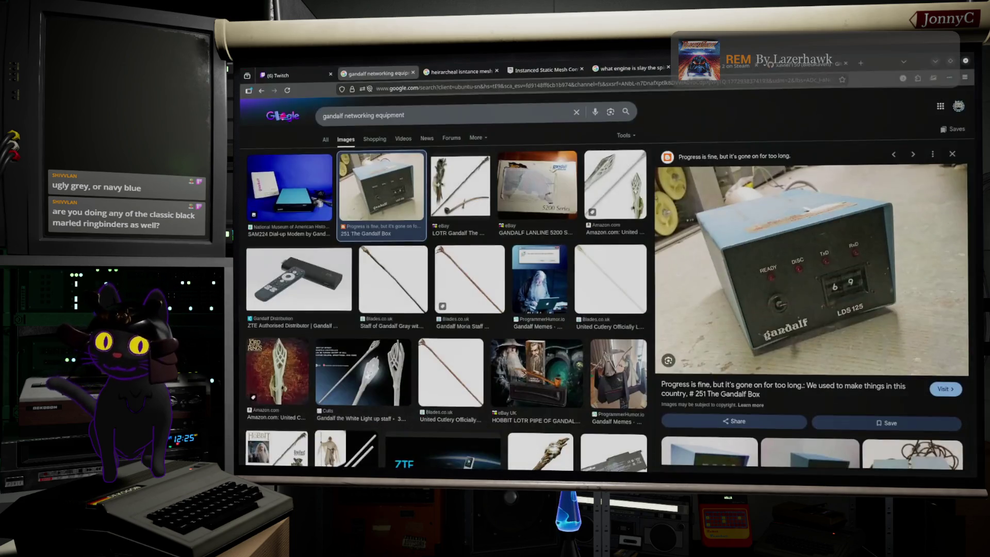
# Replace the Google Images query with 'black marbled ringed binders' and run it.
pyautogui.doubleClick(486, 117)
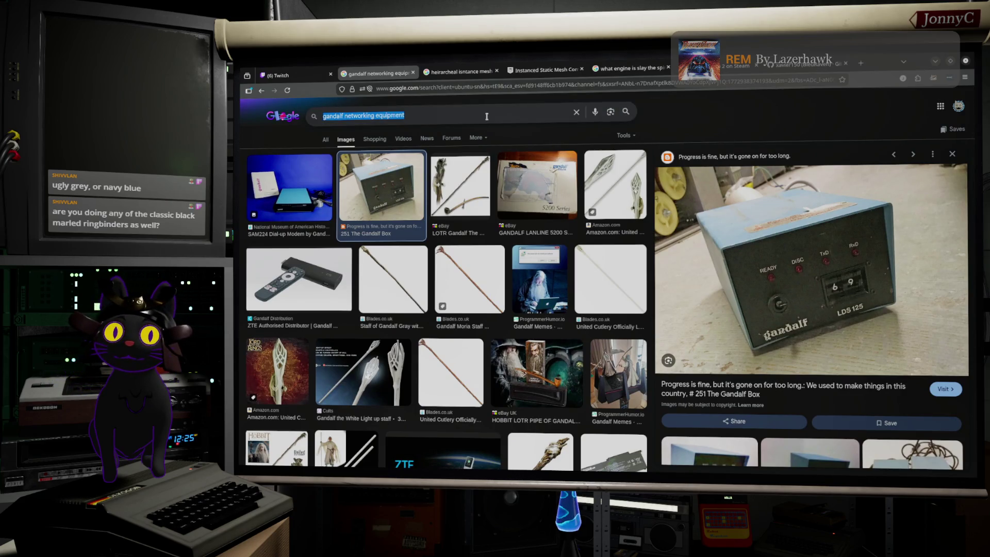
pyautogui.write('black marled ring')
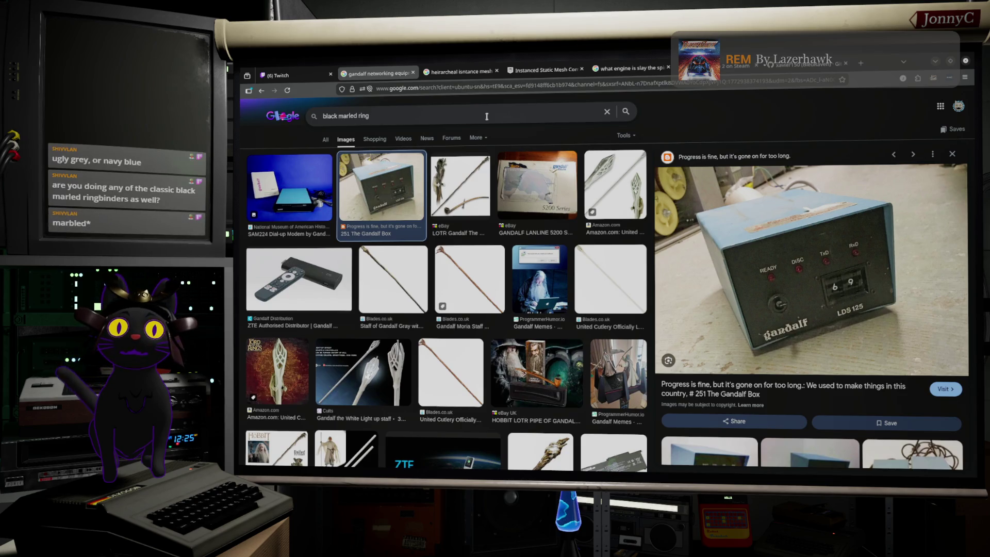
pyautogui.press('BackSpace')
pyautogui.press('BackSpace')
pyautogui.press('BackSpace')
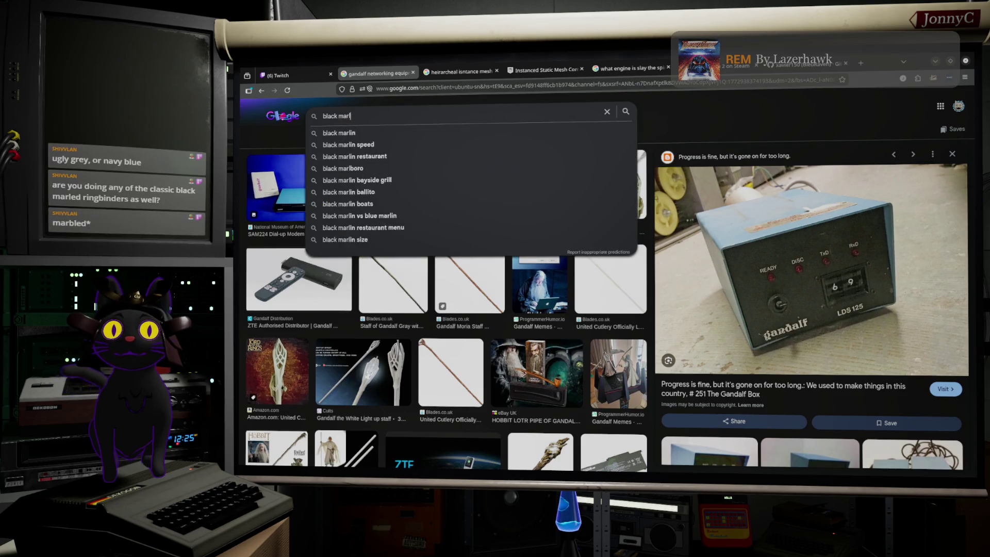
pyautogui.write('arble')
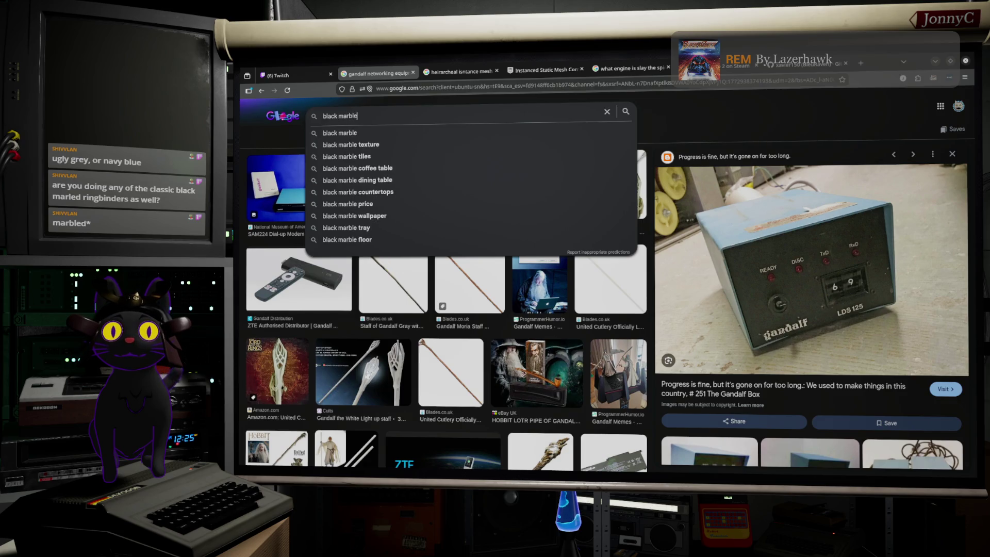
pyautogui.write('d ringed binders')
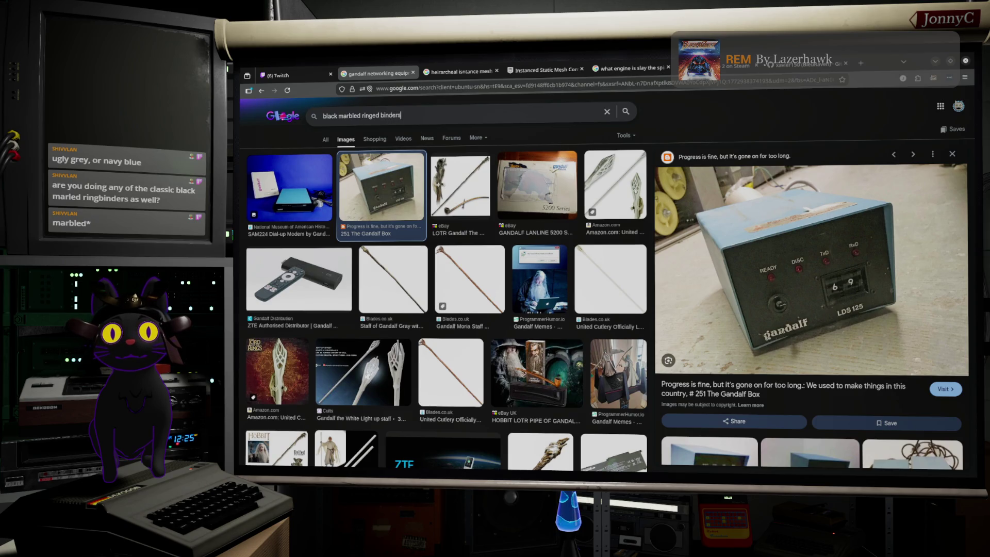
pyautogui.press('Return')
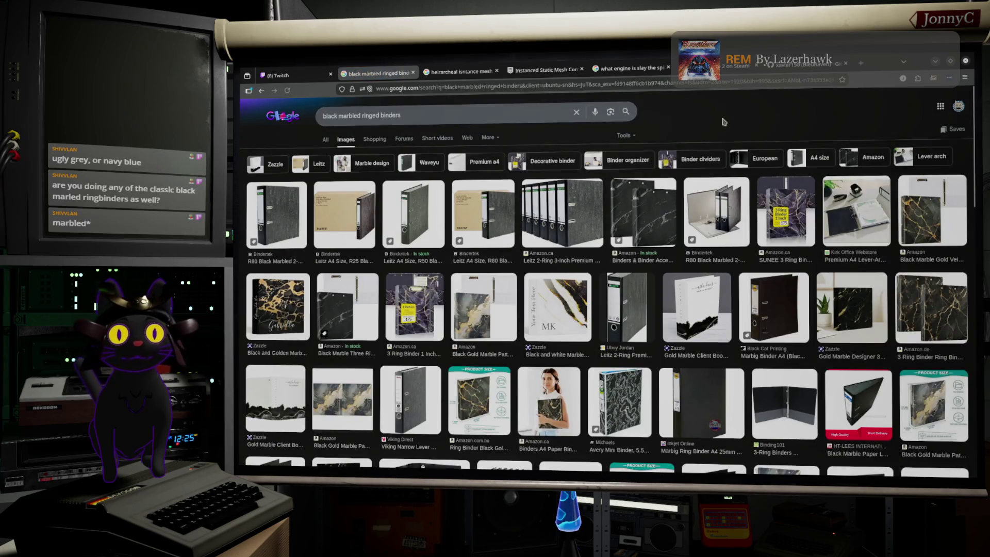
# Preview the Leitz 2-Ring black marbled 6-pack, scroll more results, then minimize the browser.
pyautogui.click(580, 232)
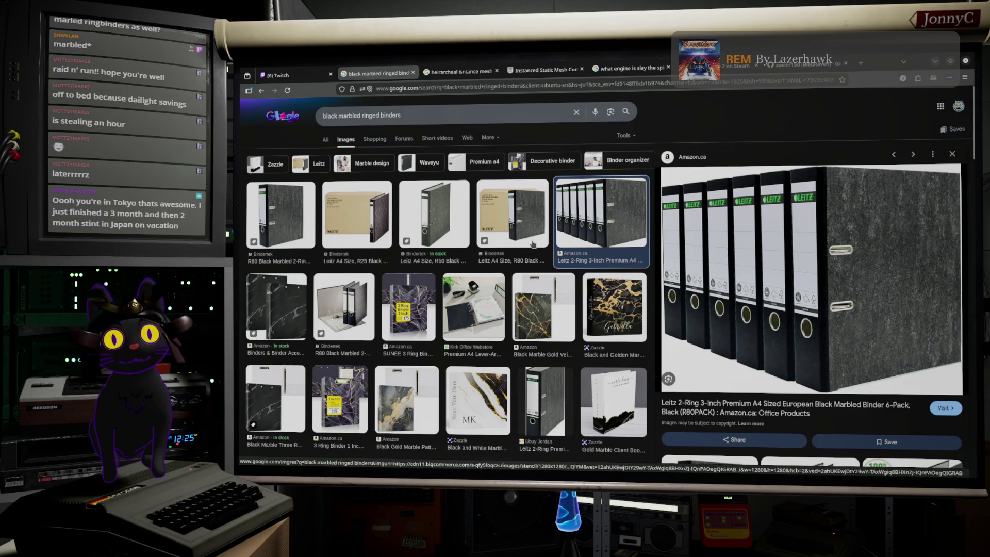
pyautogui.scroll(-2, 518, 250)
pyautogui.scroll(-2, 514, 251)
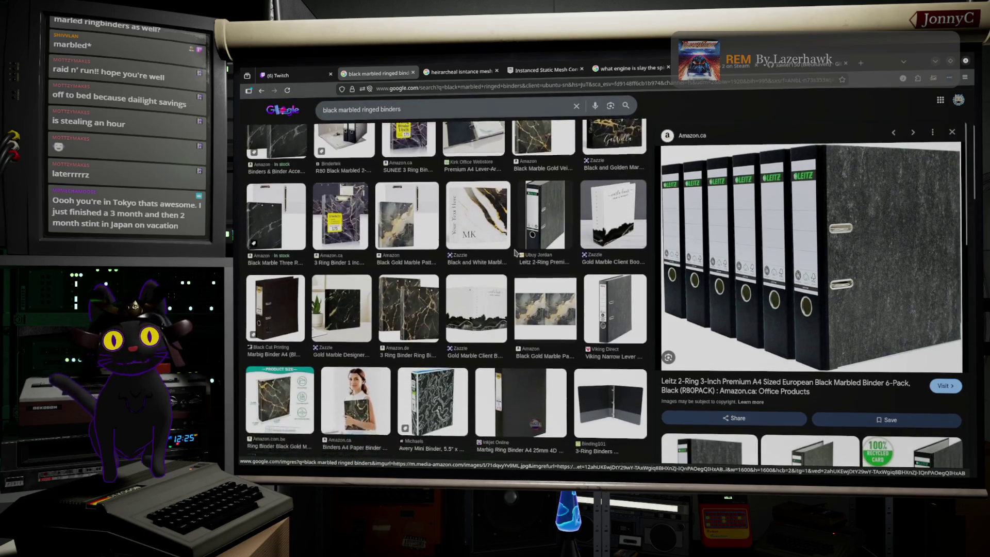
pyautogui.scroll(-2, 514, 251)
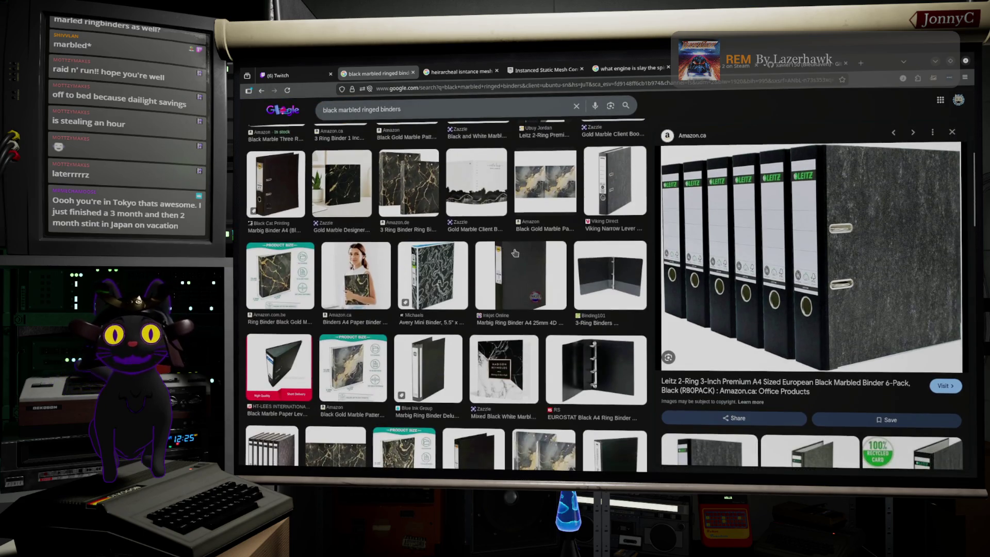
pyautogui.scroll(-1, 514, 253)
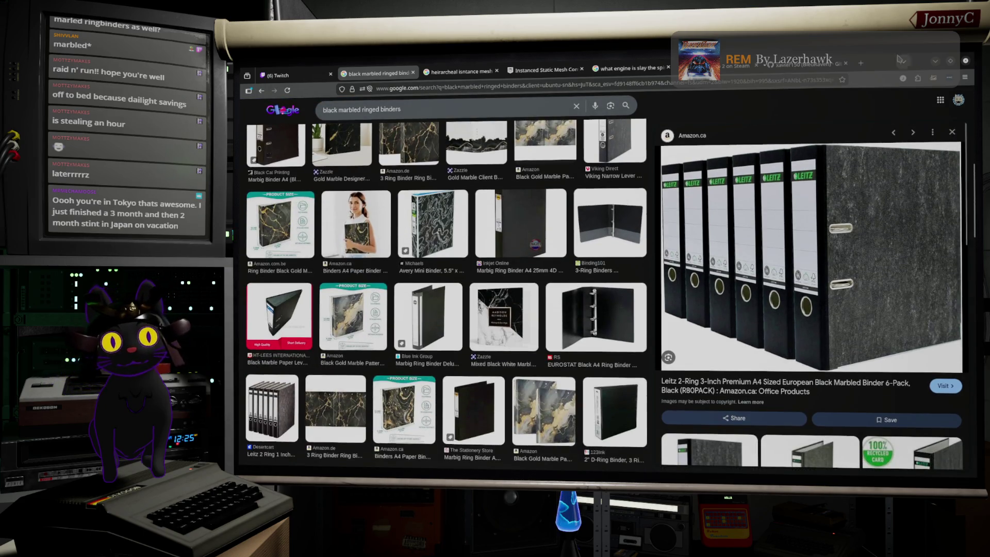
pyautogui.click(937, 64)
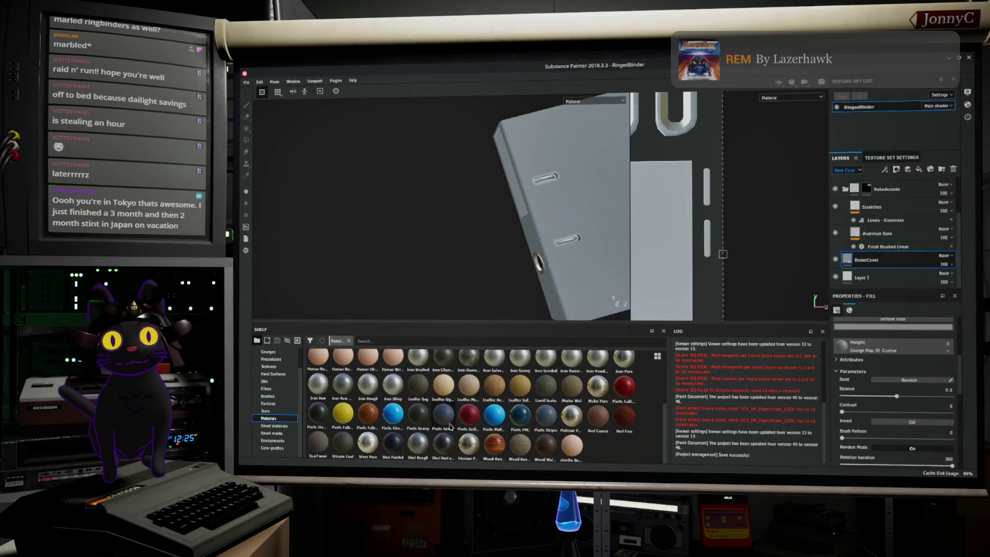
pyautogui.scroll(3, 497, 402)
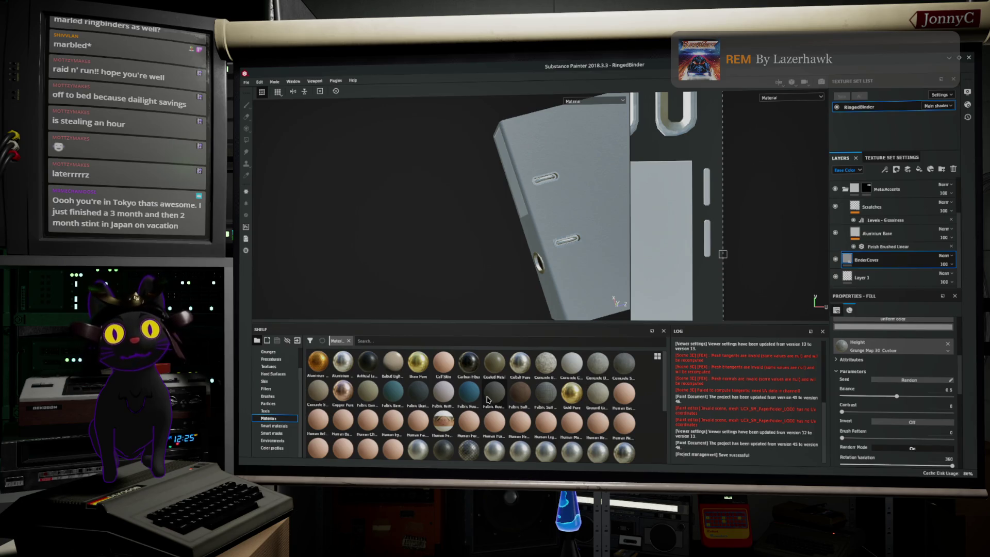
pyautogui.scroll(-3, 474, 395)
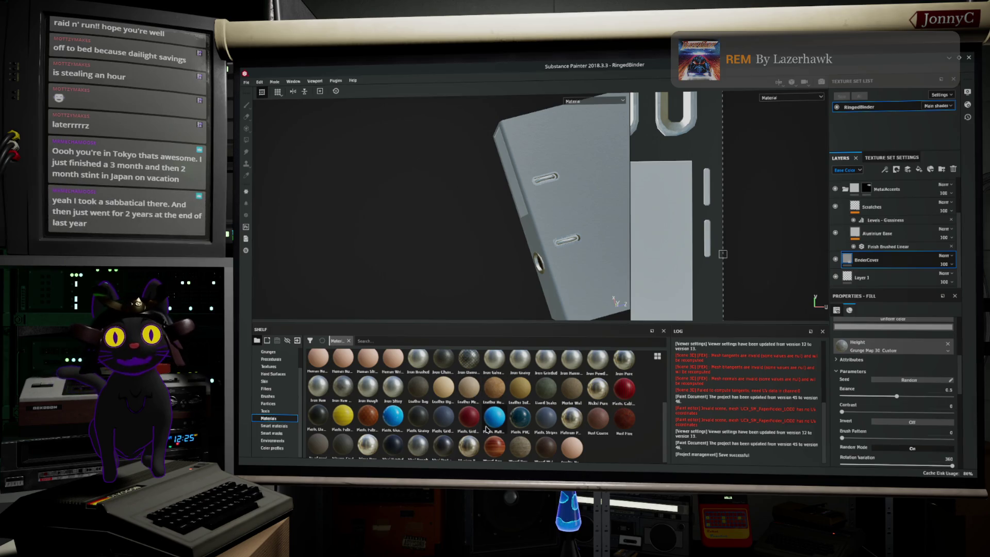
pyautogui.scroll(3, 487, 431)
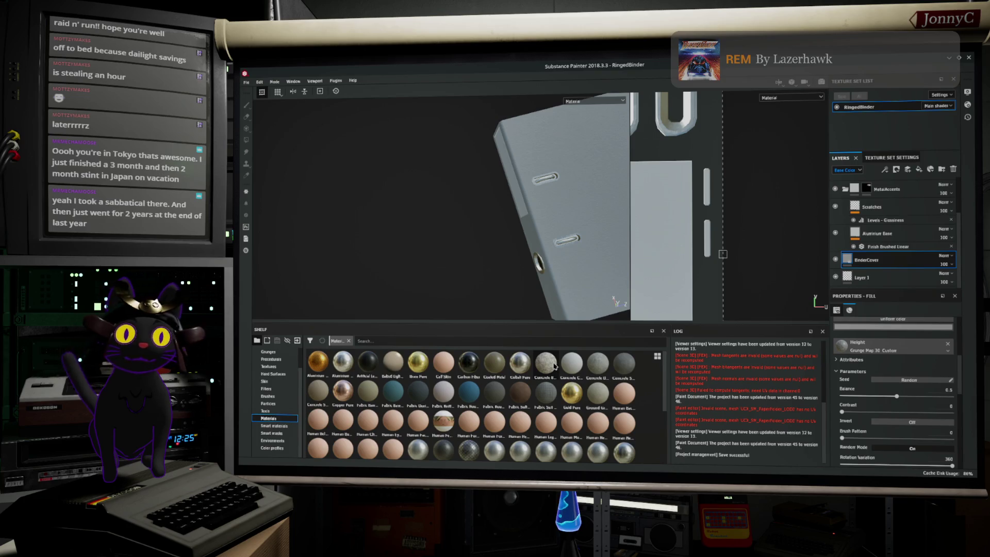
pyautogui.moveTo(561, 371)
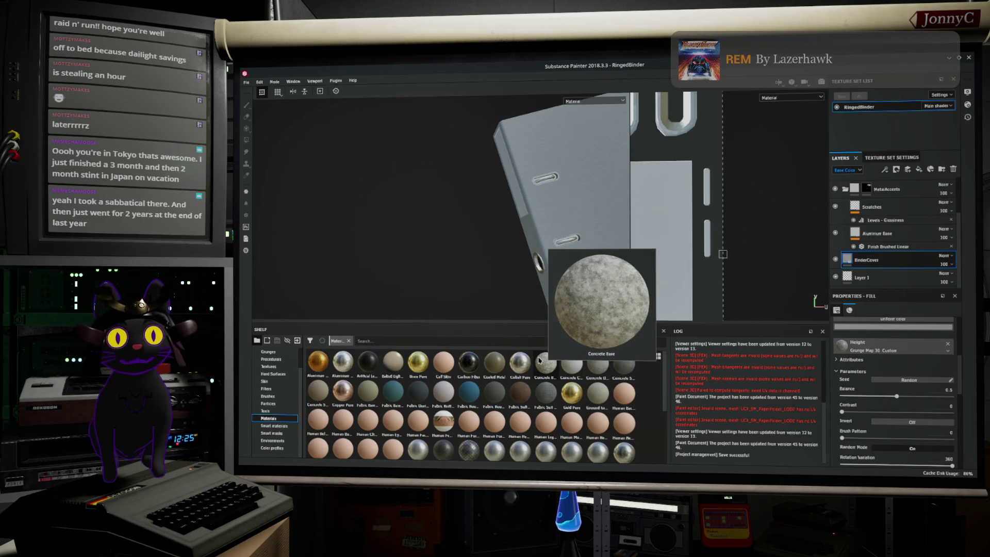
pyautogui.scroll(-3, 539, 359)
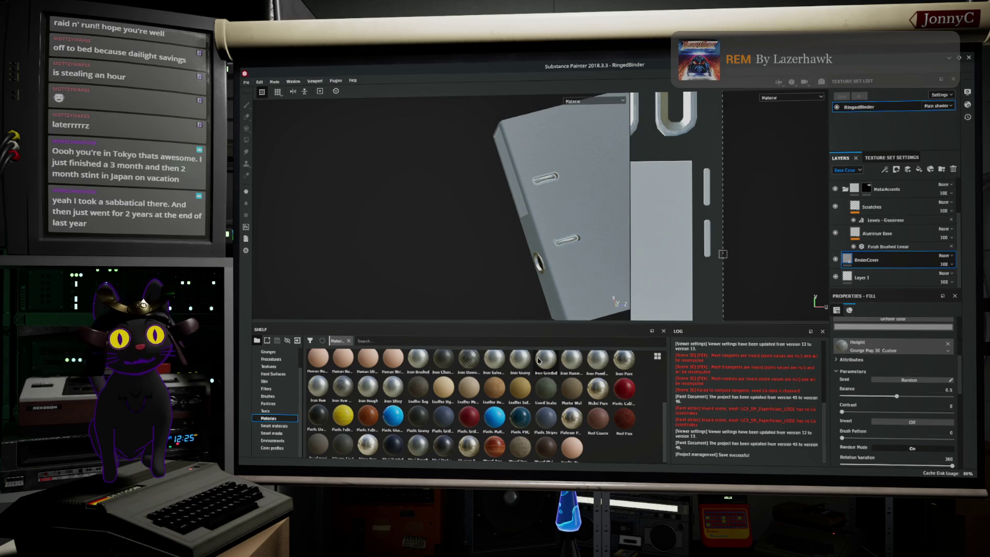
pyautogui.scroll(3, 534, 372)
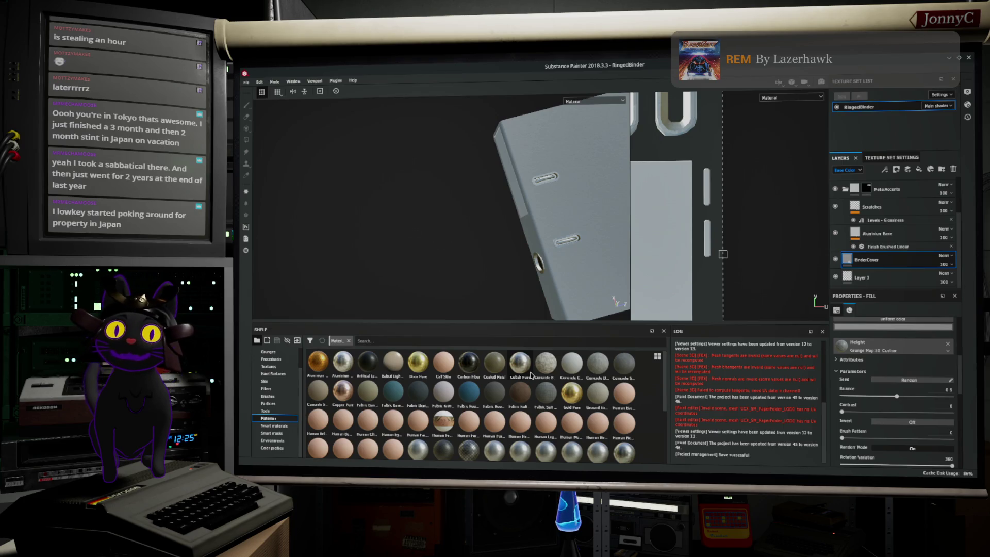
pyautogui.moveTo(530, 374)
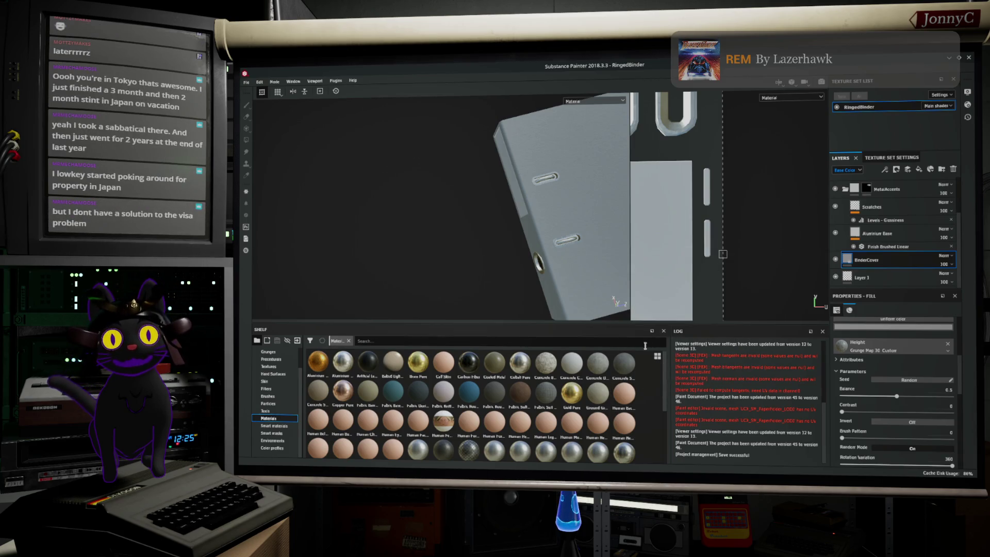
# Orbit and zoom in to inspect the binder's top, spine and ring hole.
pyautogui.moveTo(534, 244)
pyautogui.mouseDown()
pyautogui.moveTo(412, 261)
pyautogui.moveTo(419, 206)
pyautogui.moveTo(464, 238)
pyautogui.moveTo(480, 232)
pyautogui.moveTo(478, 243)
pyautogui.moveTo(494, 214)
pyautogui.moveTo(574, 260)
pyautogui.mouseUp()
pyautogui.scroll(5, 480, 231)
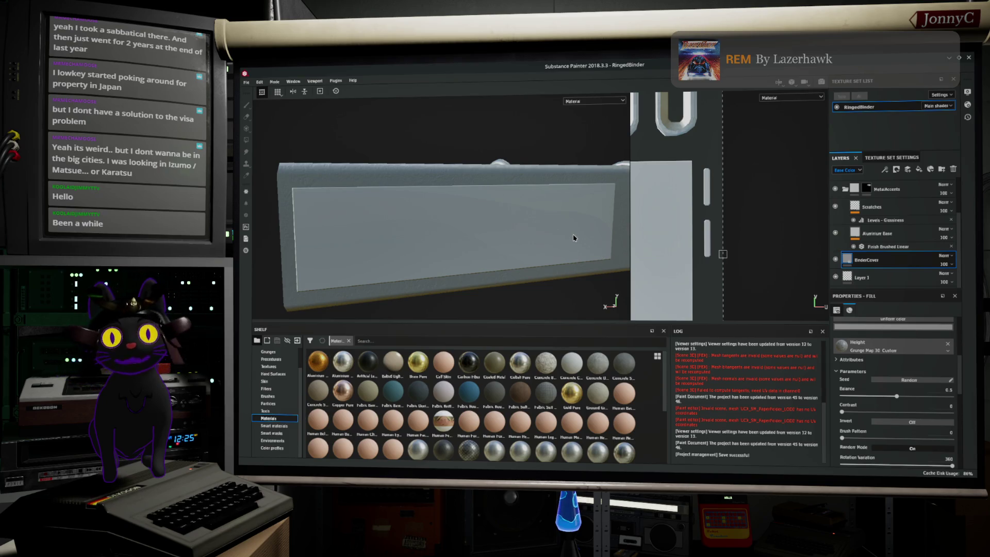
pyautogui.moveTo(579, 234)
pyautogui.mouseDown()
pyautogui.moveTo(487, 268)
pyautogui.moveTo(591, 222)
pyautogui.moveTo(614, 303)
pyautogui.moveTo(386, 253)
pyautogui.moveTo(445, 268)
pyautogui.moveTo(431, 203)
pyautogui.moveTo(440, 261)
pyautogui.moveTo(383, 205)
pyautogui.mouseUp()
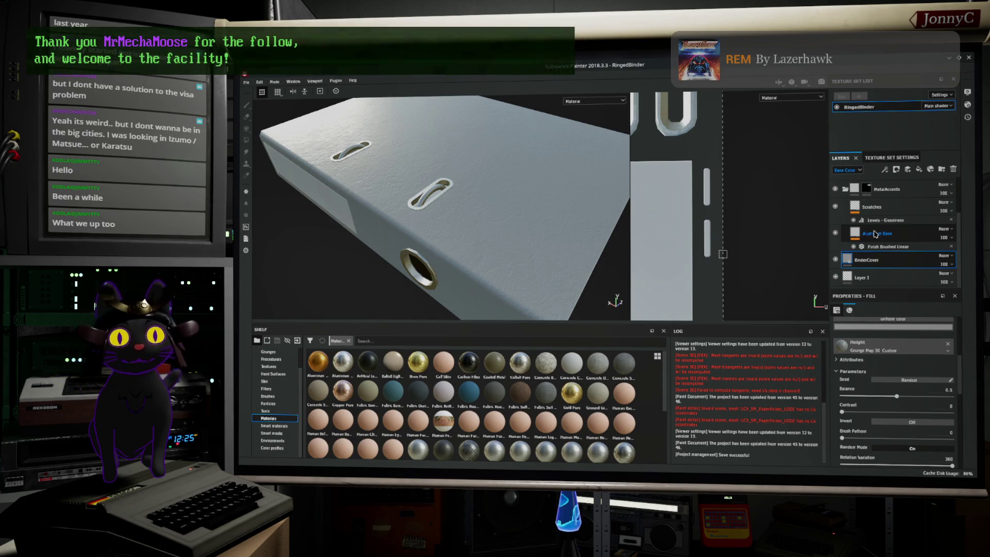
pyautogui.moveTo(420, 212); pyautogui.dragTo(457, 203)
pyautogui.click(246, 82)
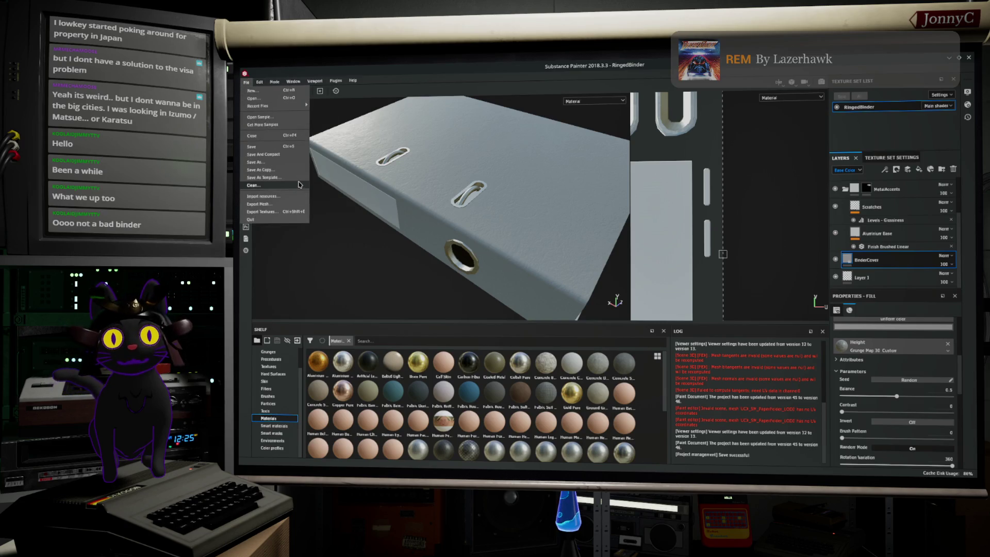
# Enlarge the 2D view to frame the full UV layout and select the BinderCover layer.
pyautogui.click(527, 212)
pyautogui.moveTo(528, 212)
pyautogui.mouseDown()
pyautogui.moveTo(494, 221)
pyautogui.moveTo(488, 200)
pyautogui.mouseUp()
pyautogui.scroll(5, 682, 222)
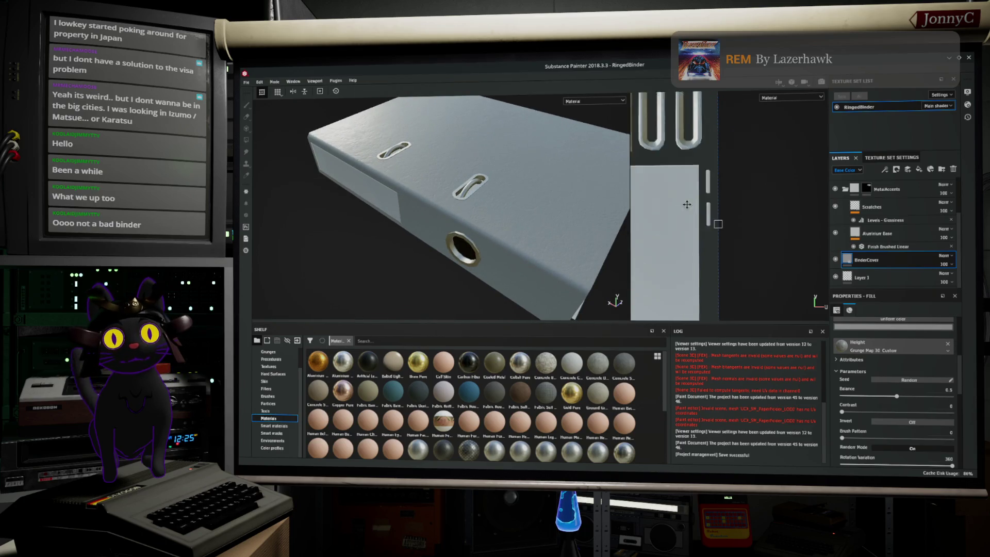
pyautogui.scroll(-5, 790, 143)
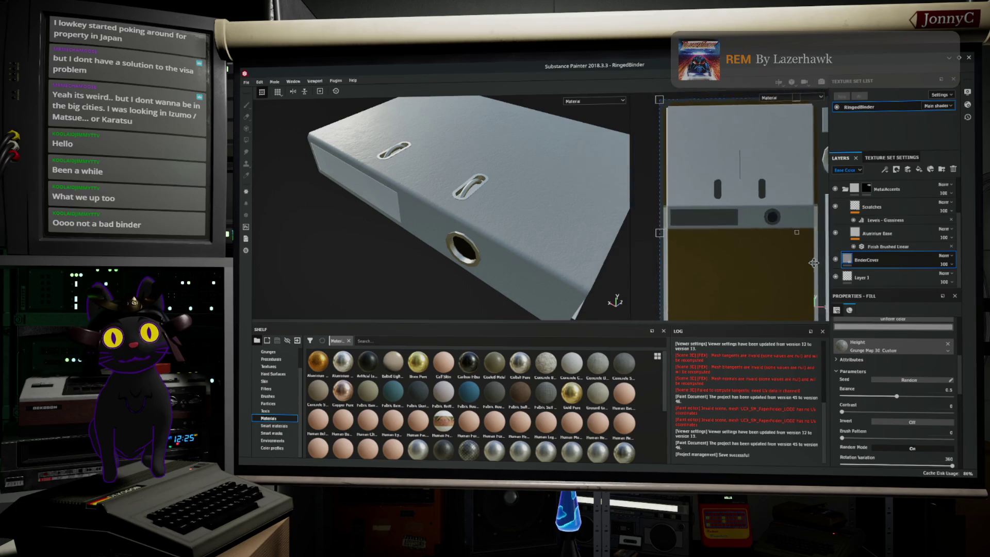
pyautogui.scroll(3, 697, 216)
pyautogui.scroll(3, 770, 249)
pyautogui.press('F2')
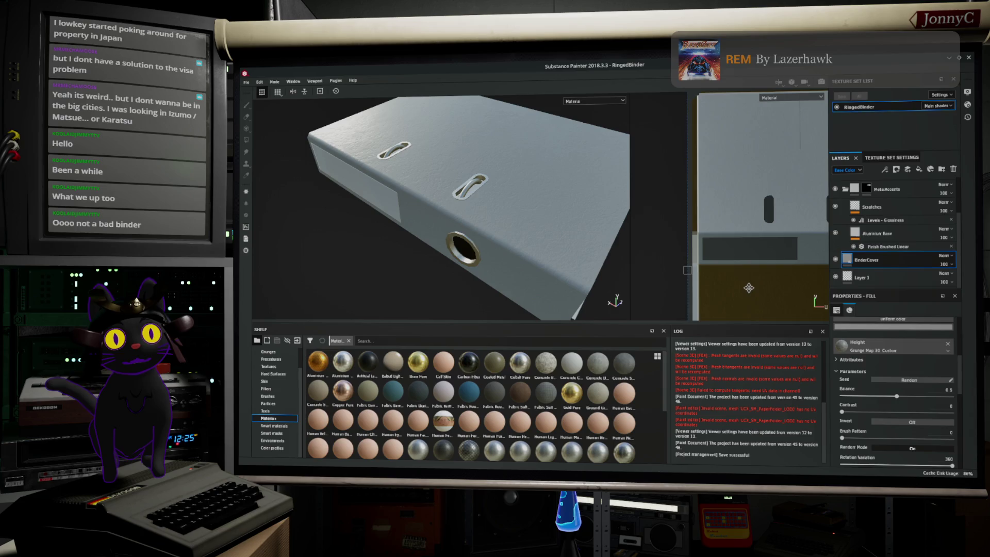
pyautogui.scroll(-4, 749, 288)
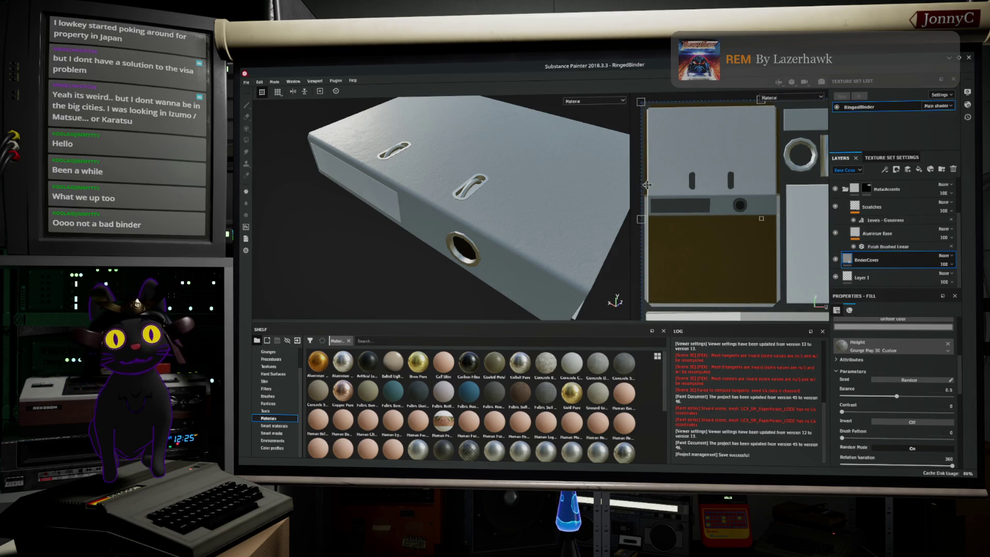
pyautogui.click(885, 260)
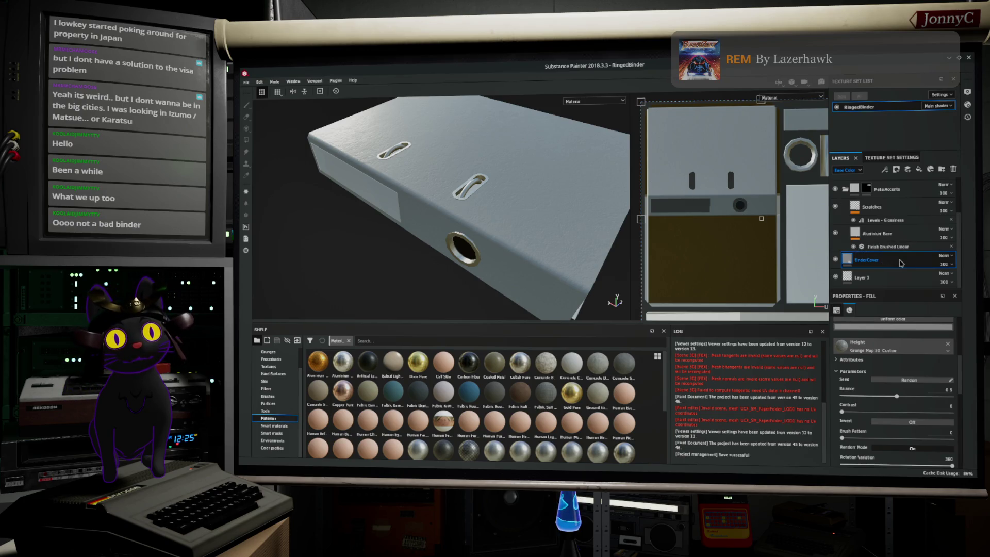
pyautogui.scroll(1, 900, 263)
pyautogui.scroll(1, 901, 263)
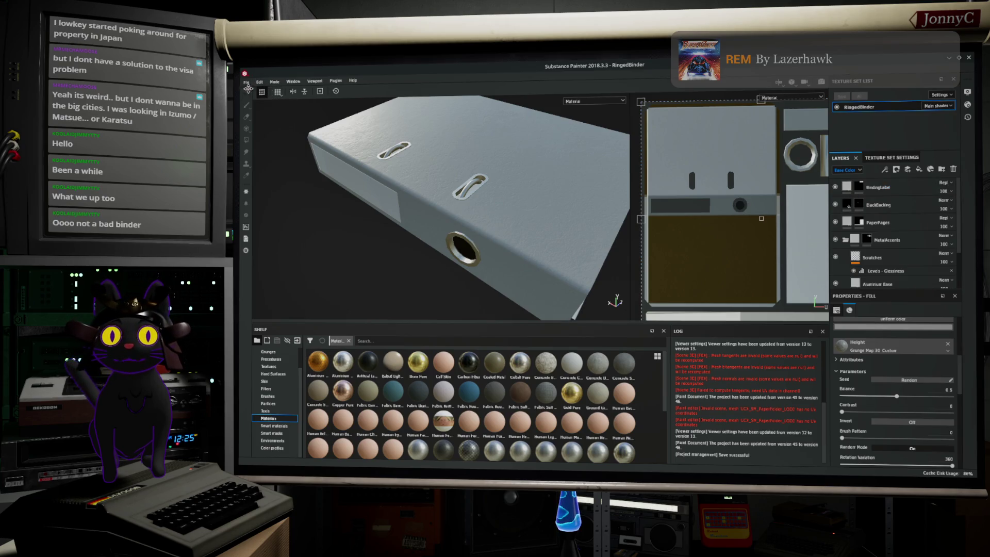
pyautogui.click(246, 87)
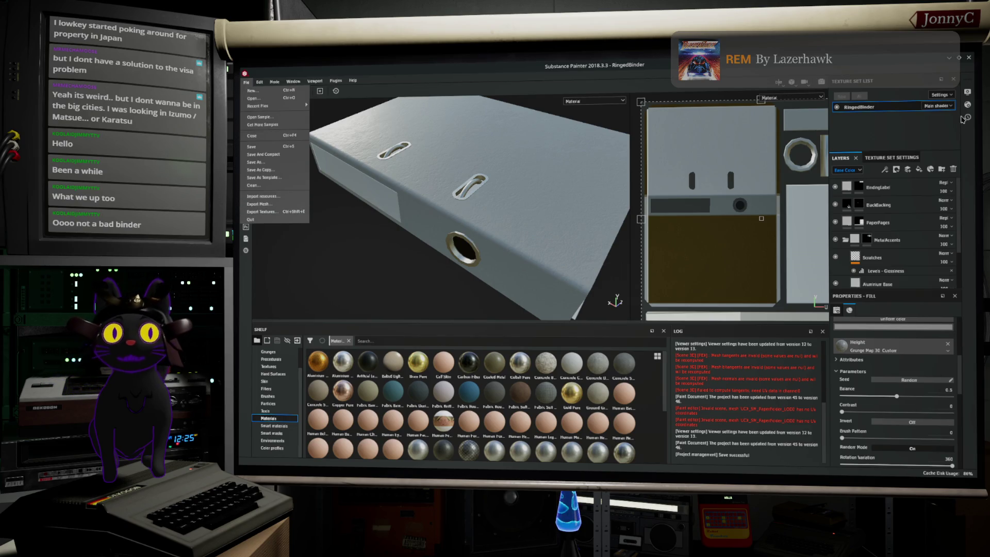
# Look through the texture set list, Shader Settings, Display Settings and History panels.
pyautogui.press('Escape')
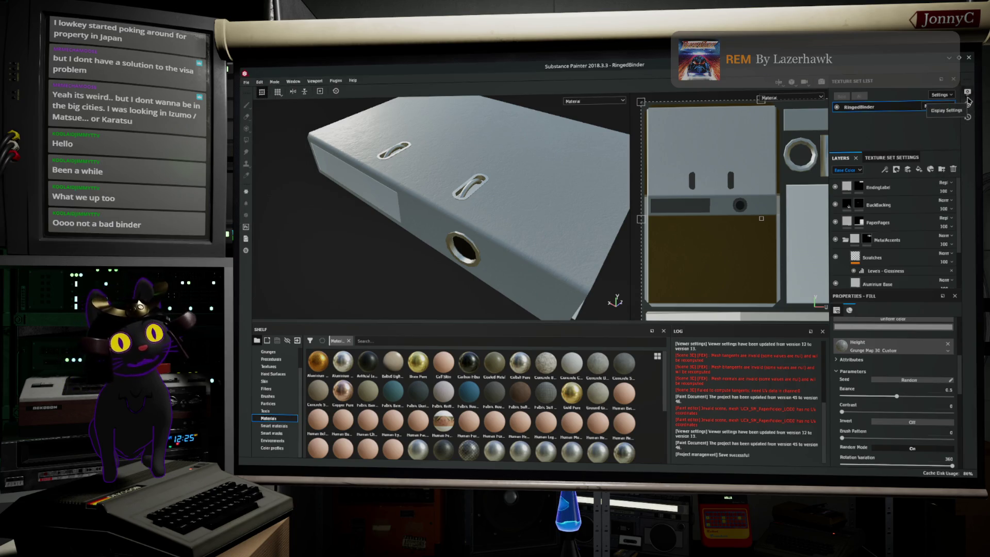
pyautogui.click(950, 96)
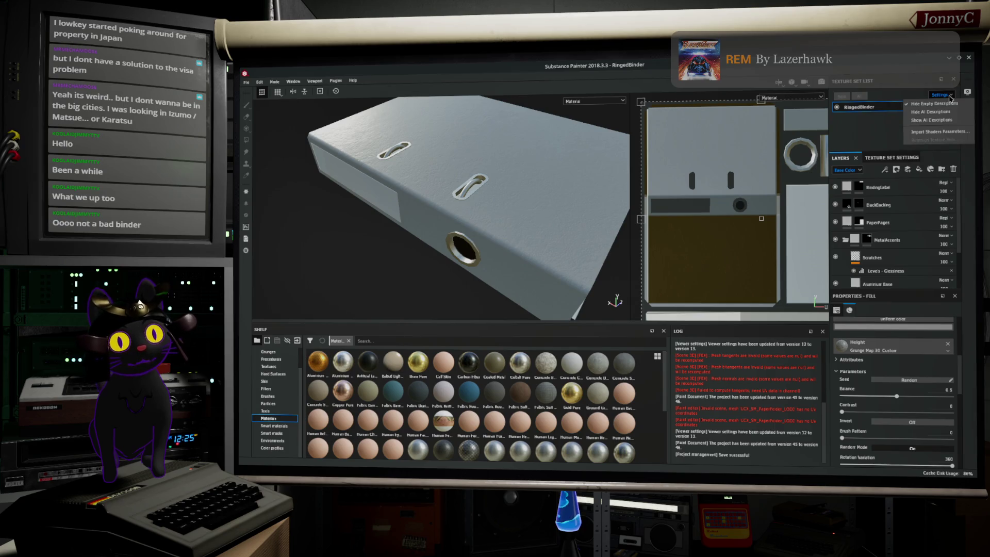
pyautogui.click(970, 98)
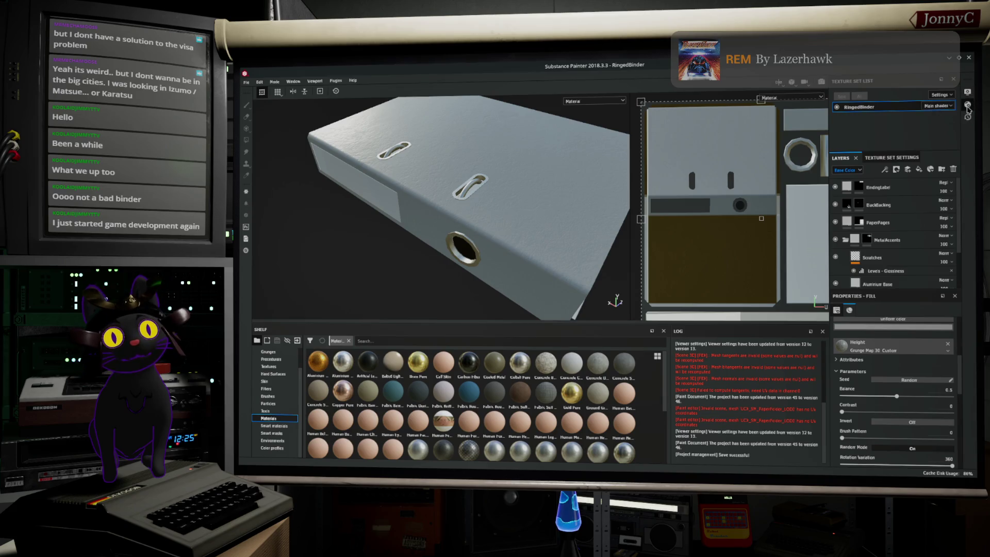
pyautogui.click(967, 104)
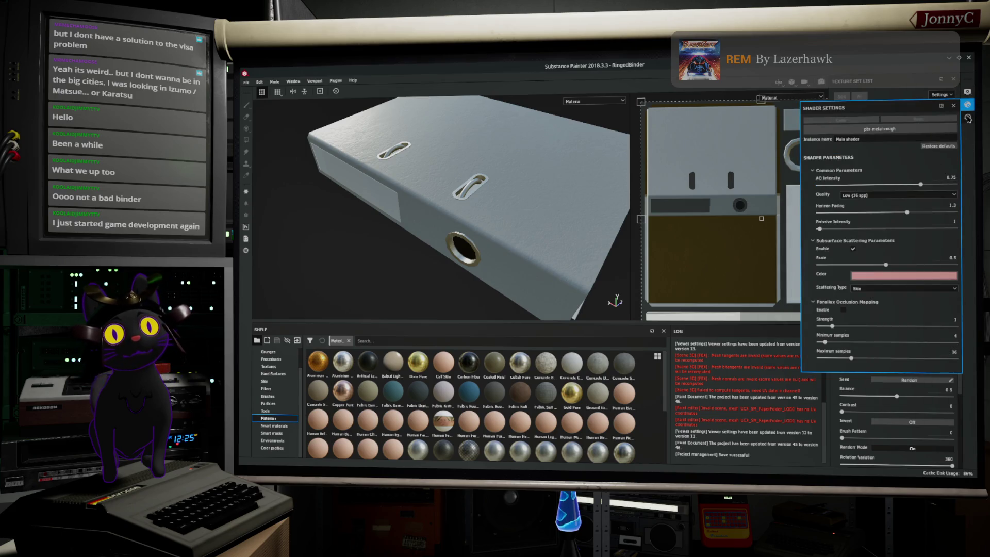
pyautogui.click(967, 118)
pyautogui.click(966, 95)
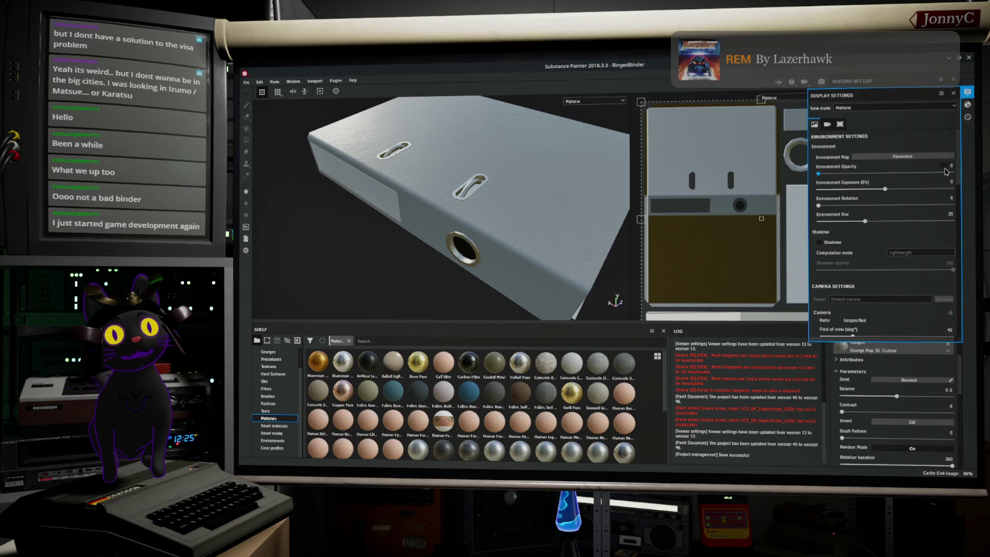
pyautogui.click(968, 105)
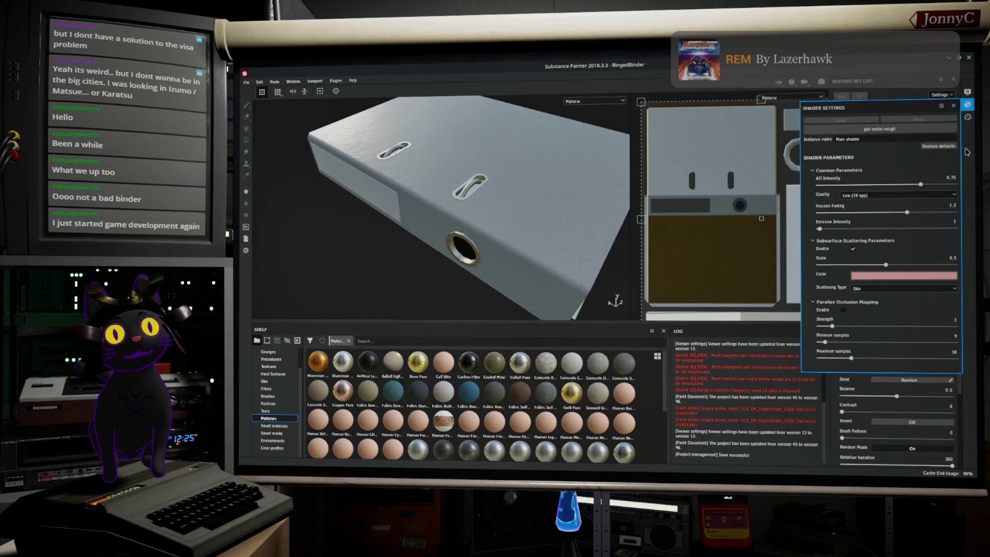
pyautogui.click(968, 118)
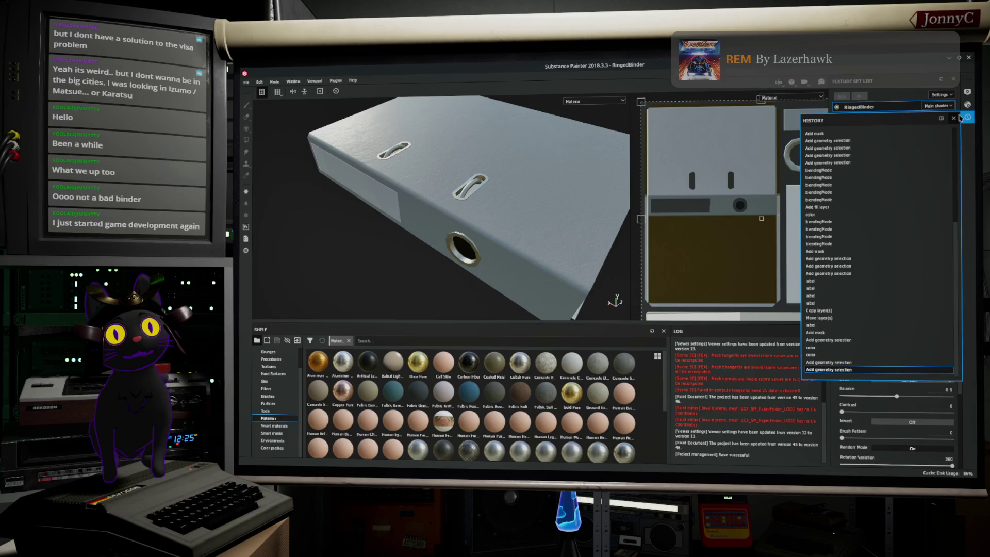
pyautogui.click(955, 119)
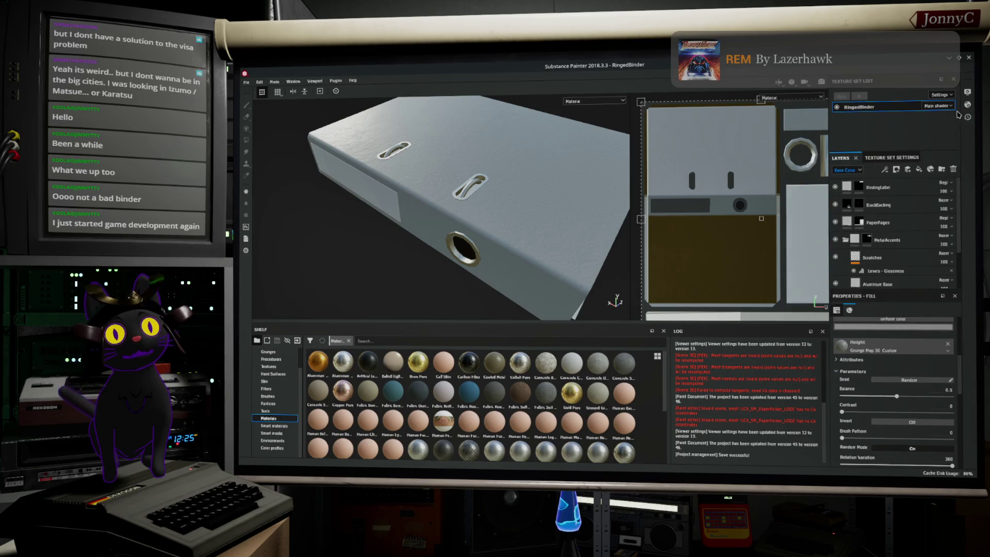
# Open Texture Set Settings and bring up the mesh map baking options.
pyautogui.click(896, 158)
pyautogui.scroll(-4, 908, 194)
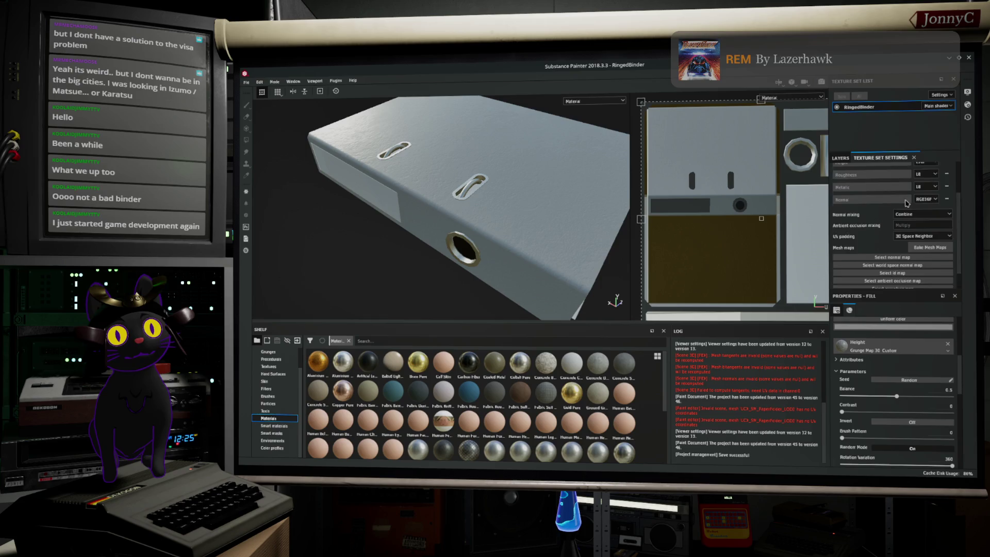
pyautogui.click(932, 225)
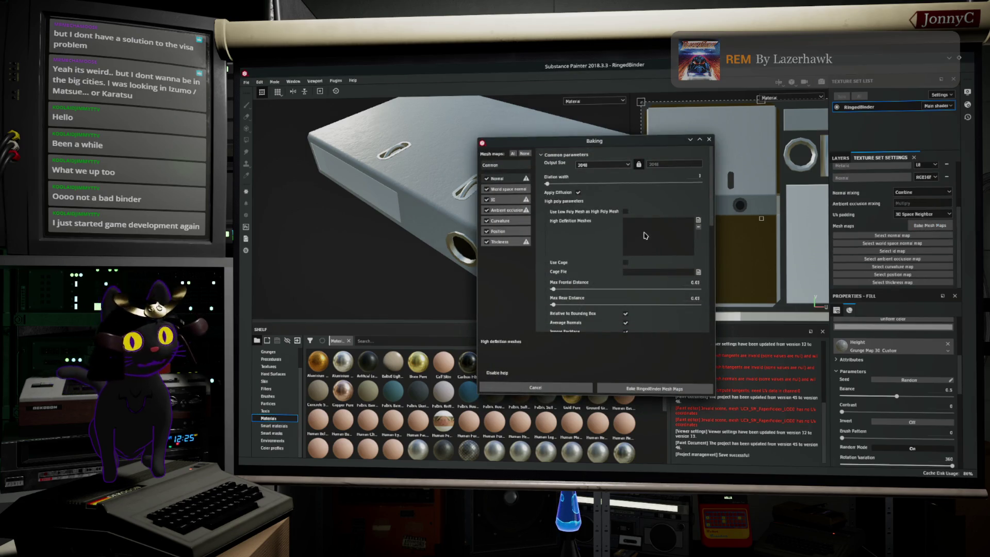
# Set mesh map baking antialiasing to Subsampling 8x8 and close the Baking dialog without baking.
pyautogui.scroll(-4, 644, 235)
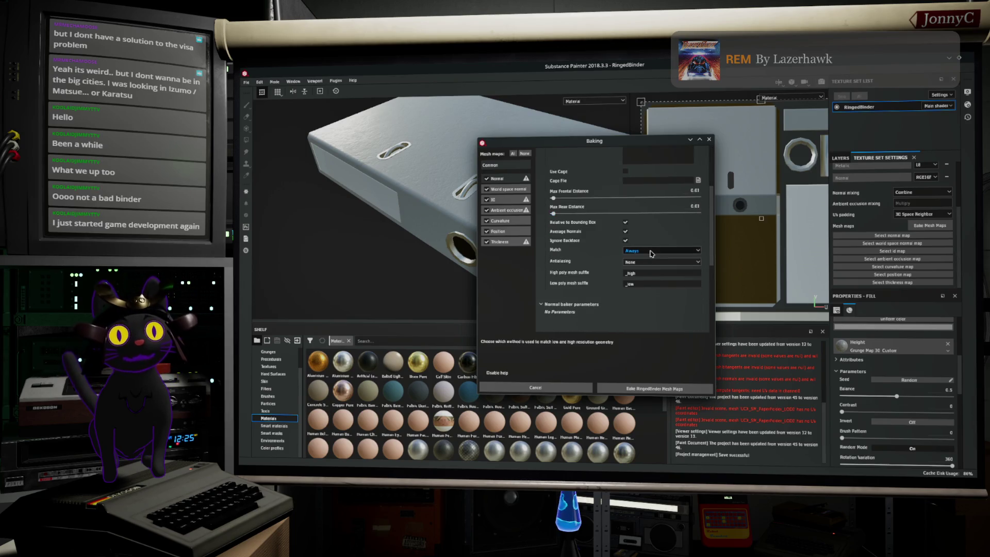
pyautogui.click(652, 251)
pyautogui.click(652, 256)
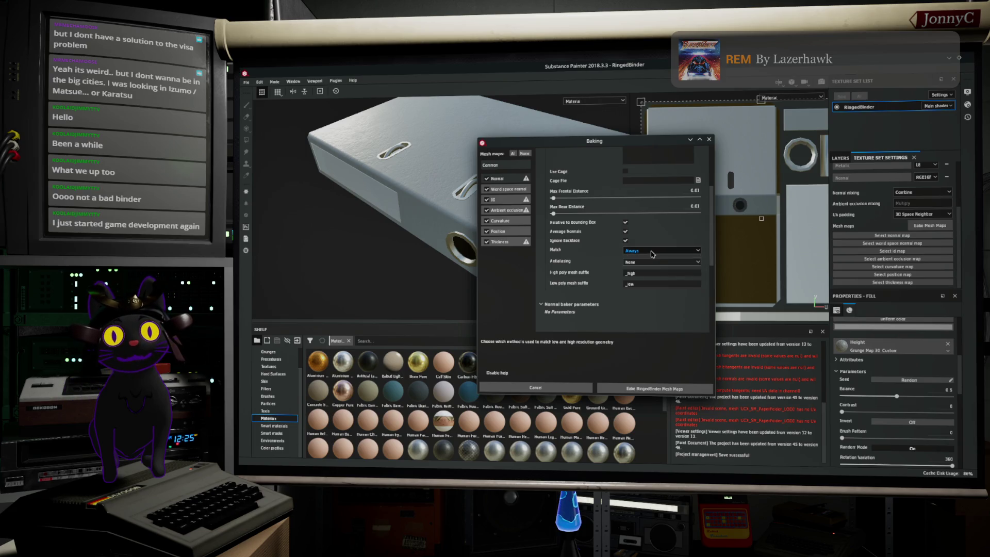
pyautogui.click(653, 262)
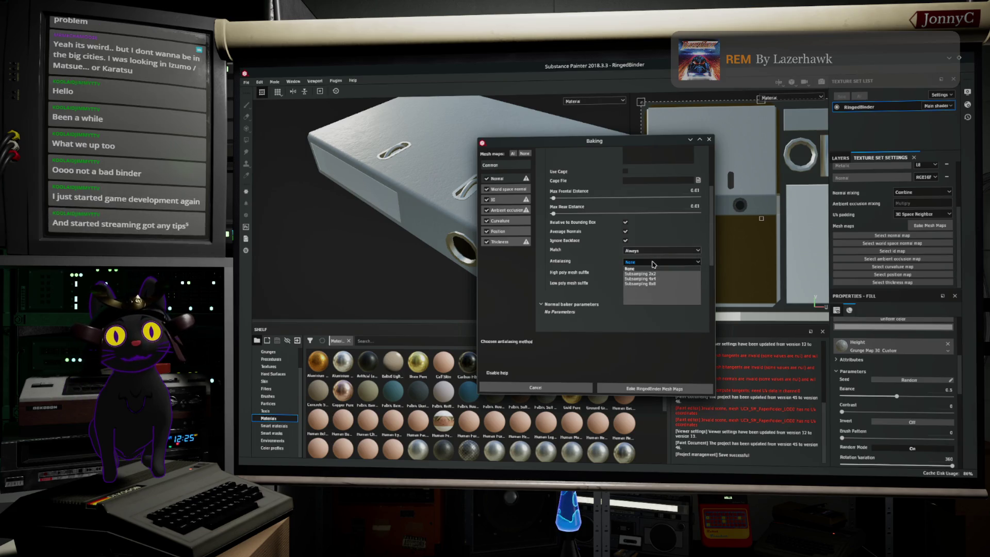
pyautogui.click(665, 284)
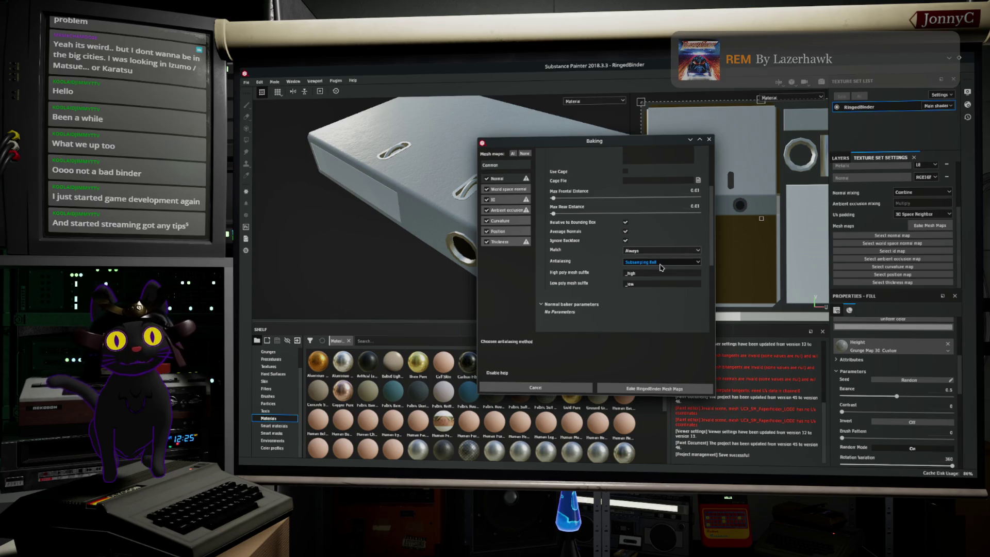
pyautogui.scroll(3, 660, 267)
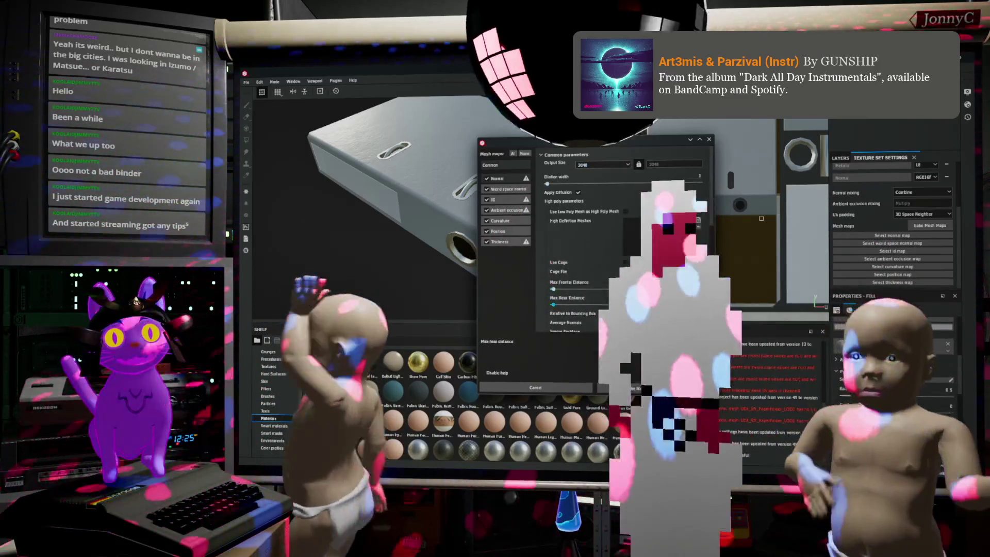
pyautogui.click(710, 139)
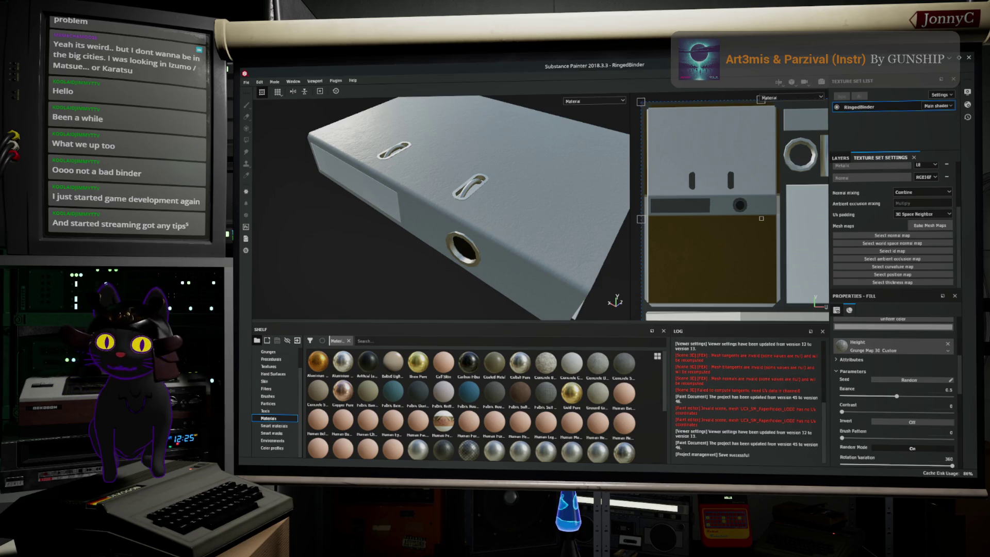
# Switch Blender to the UV Editing workspace and zoom into SM_PaperFolder's UV layout.
pyautogui.hotkey('alt', 'Tab')
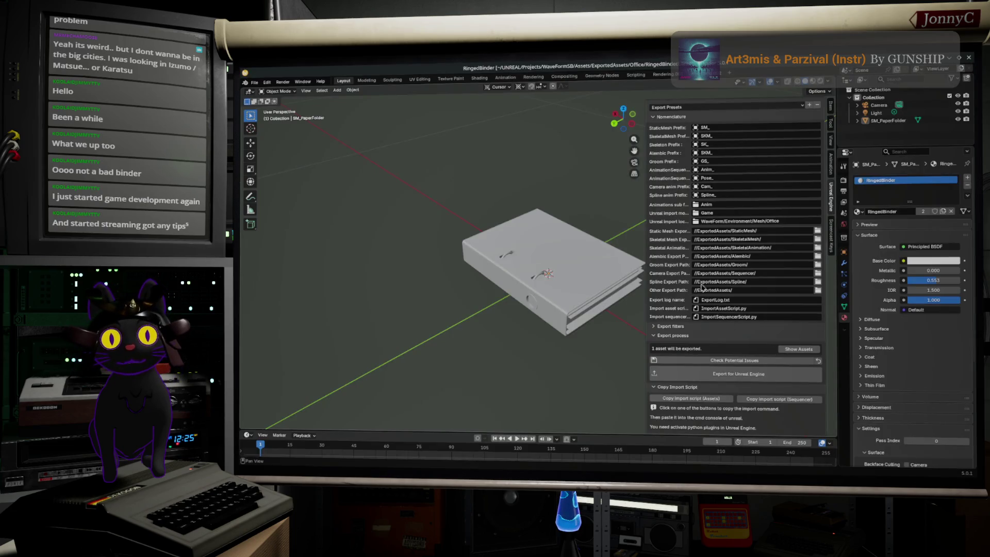
pyautogui.click(533, 76)
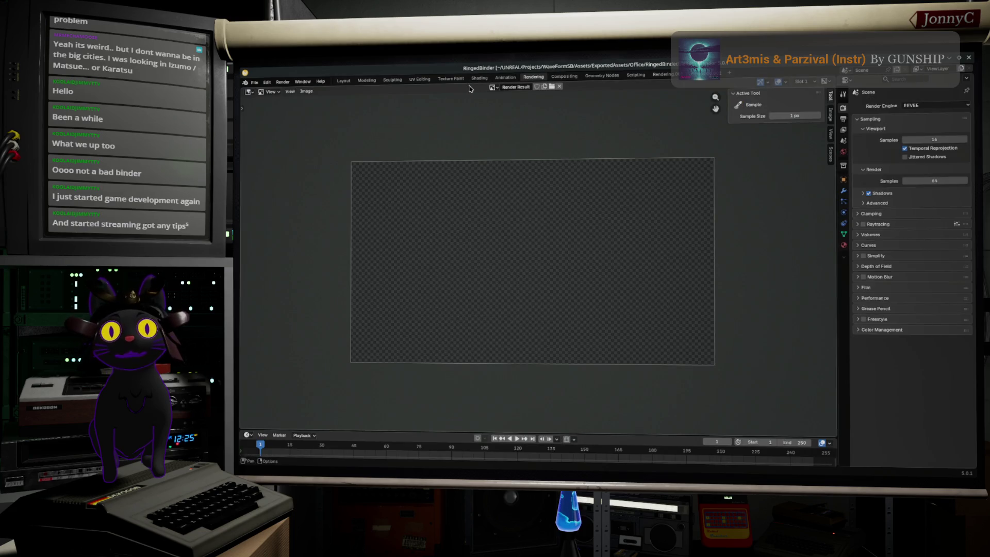
pyautogui.click(420, 80)
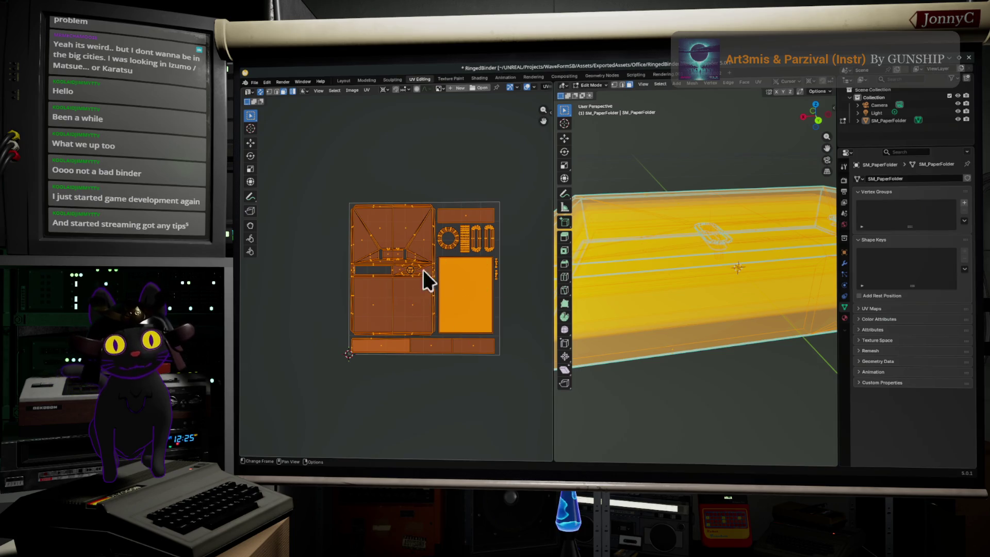
pyautogui.scroll(1, 476, 293)
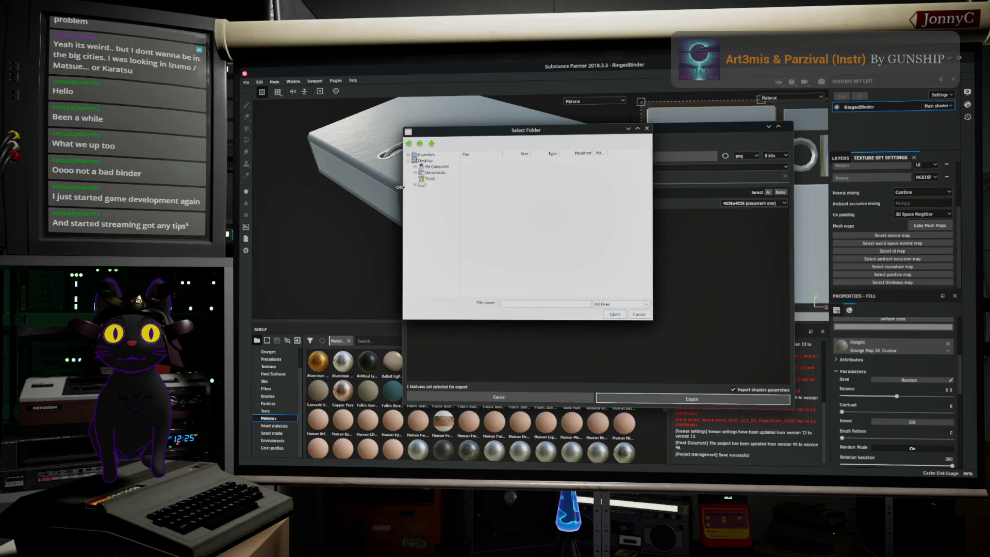
# Choose UNREAL/Projects/WaveFormSB/Assets/ExportedAssets/Office as the texture export destination.
pyautogui.click(428, 185)
pyautogui.doubleClick(481, 174)
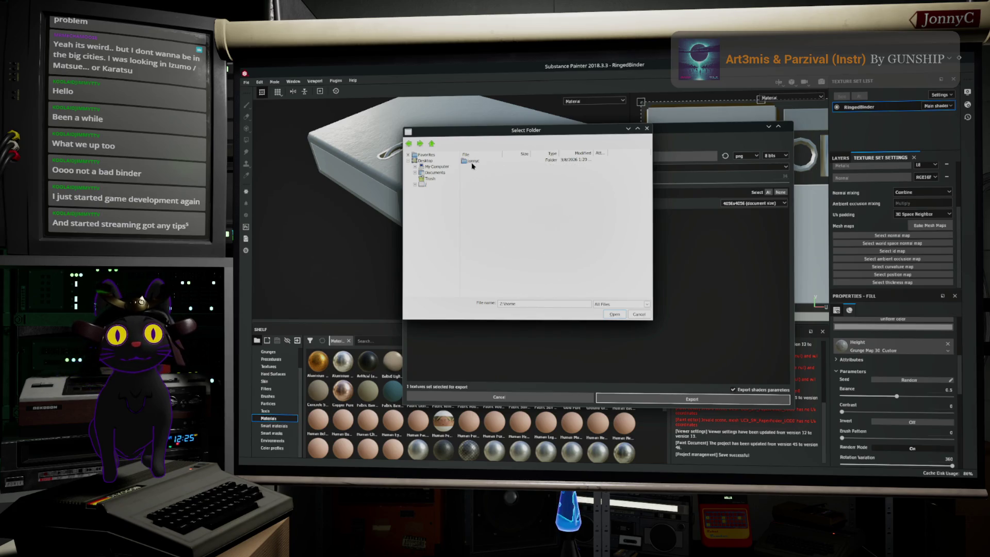
pyautogui.doubleClick(472, 161)
pyautogui.doubleClick(476, 233)
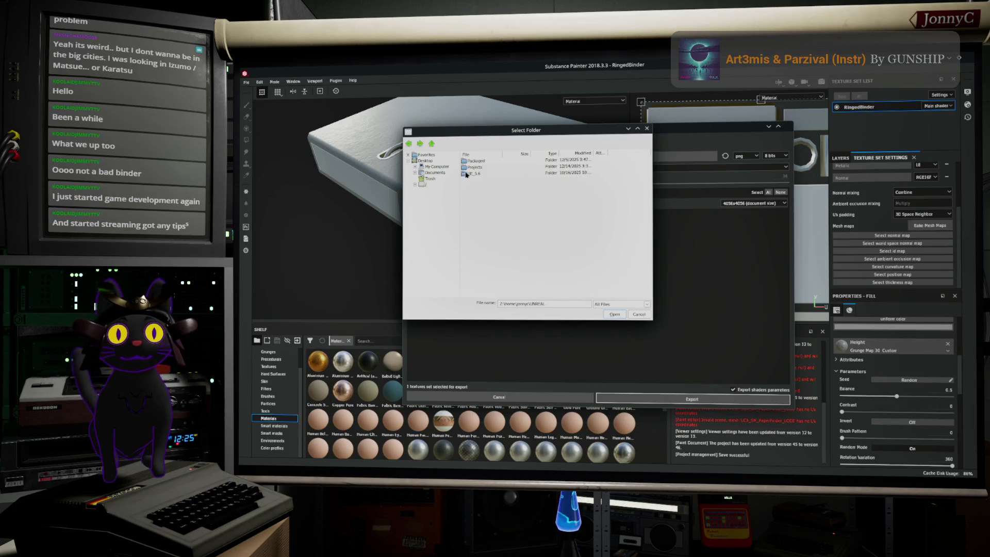
pyautogui.doubleClick(477, 168)
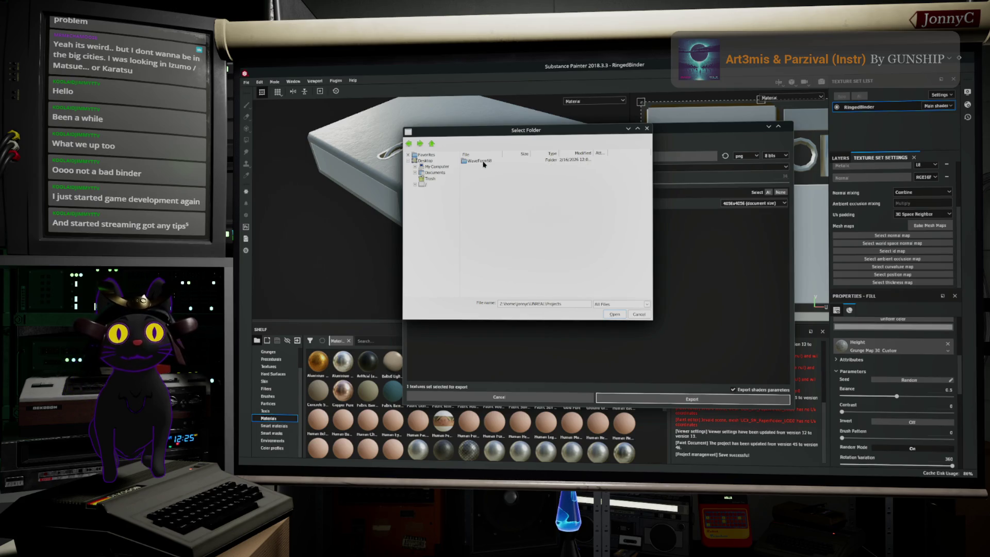
pyautogui.doubleClick(479, 160)
pyautogui.doubleClick(475, 163)
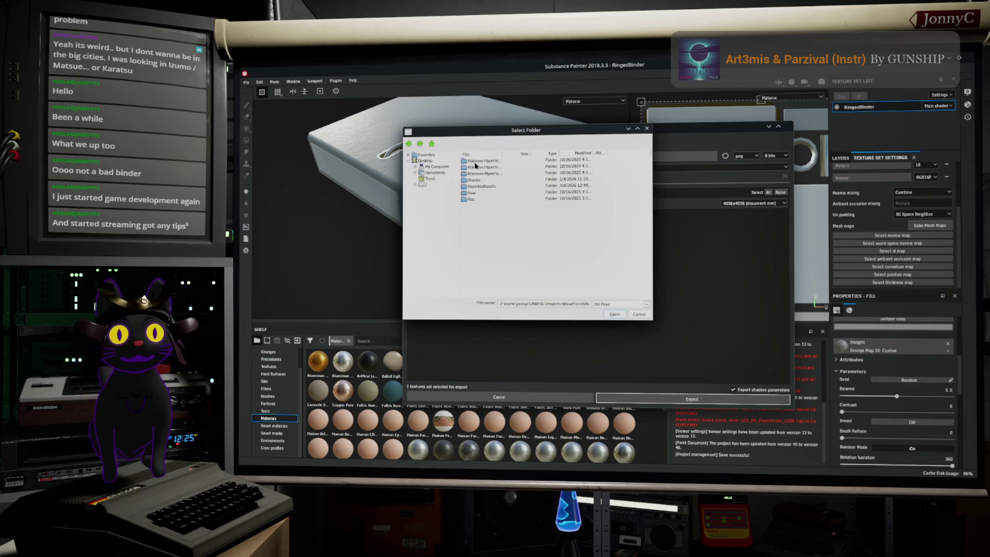
pyautogui.doubleClick(474, 186)
pyautogui.click(474, 219)
pyautogui.doubleClick(473, 219)
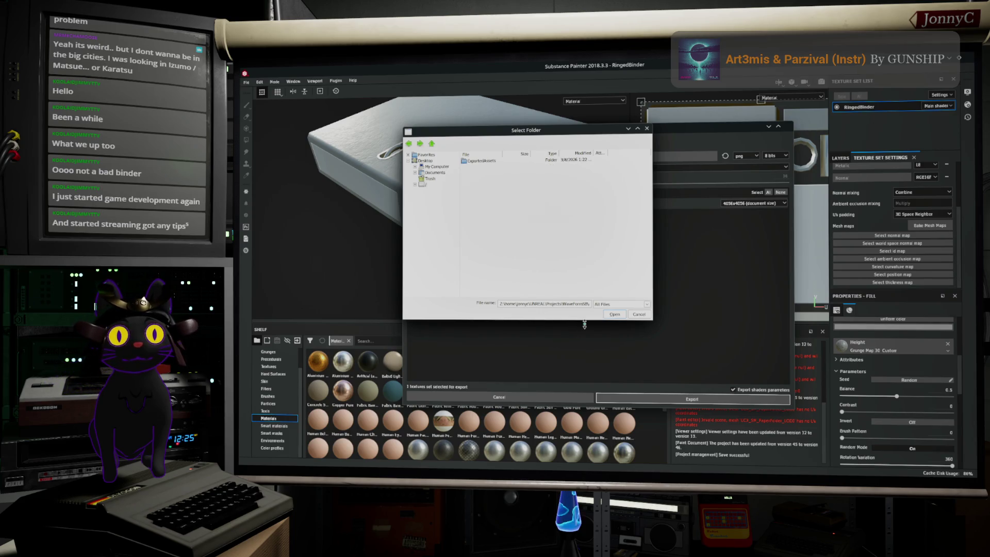
pyautogui.click(614, 314)
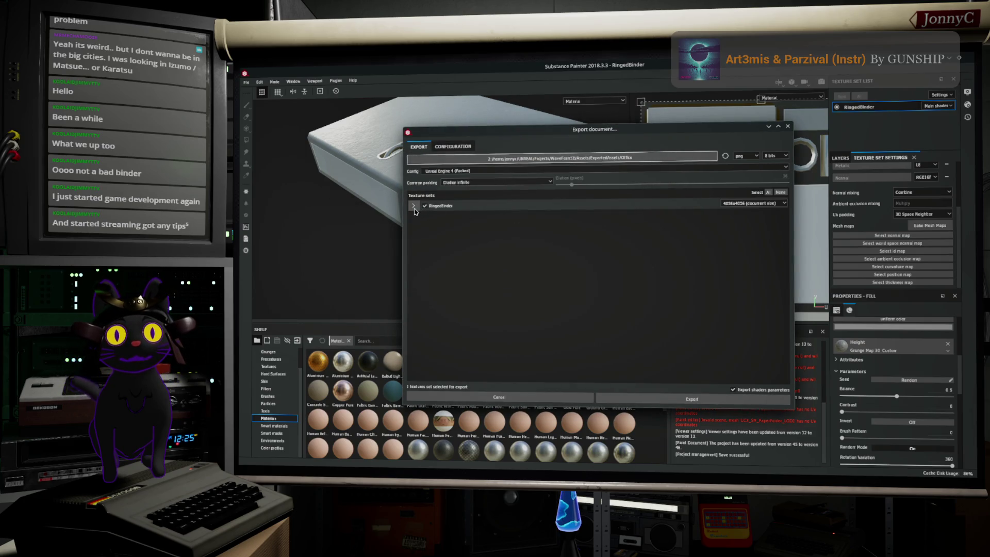
# Export RingedBinder's maps with the Unreal Engine 4 (Packed) preset and dismiss the warnings.
pyautogui.click(413, 206)
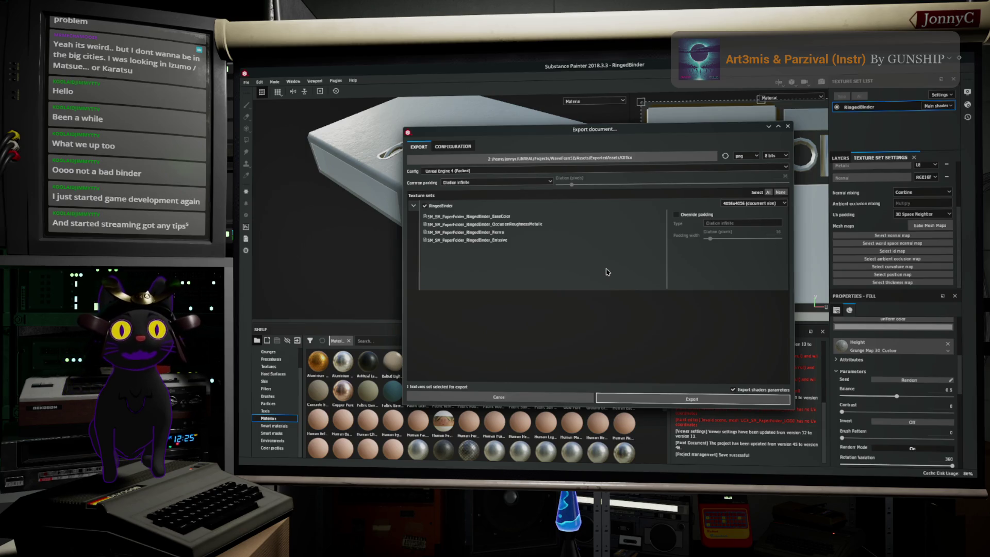
pyautogui.click(685, 400)
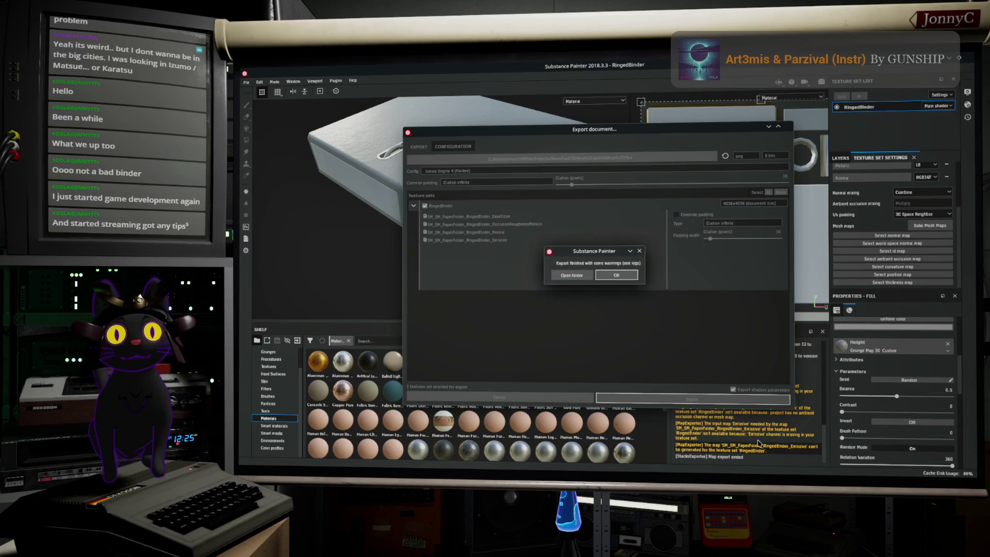
pyautogui.click(617, 275)
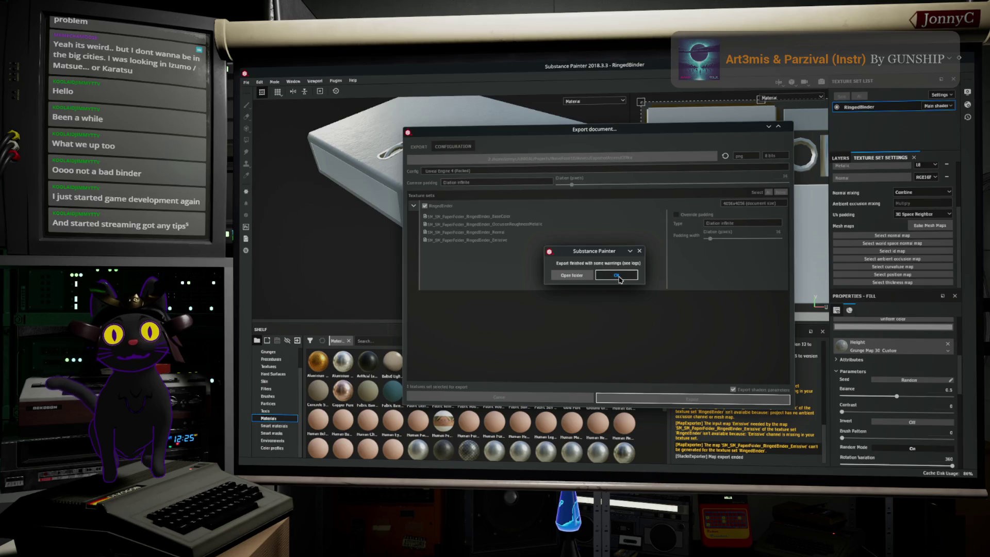
pyautogui.click(949, 58)
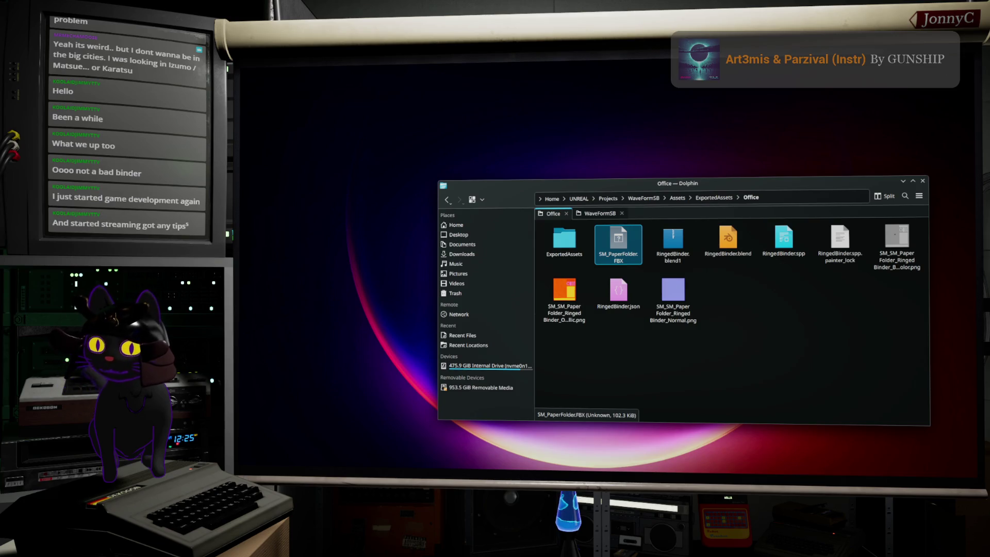
# Open WaveFormSB.uproject from the WaveFormSB project folder in Unreal Editor.
pyautogui.hotkey('alt', 'F4')
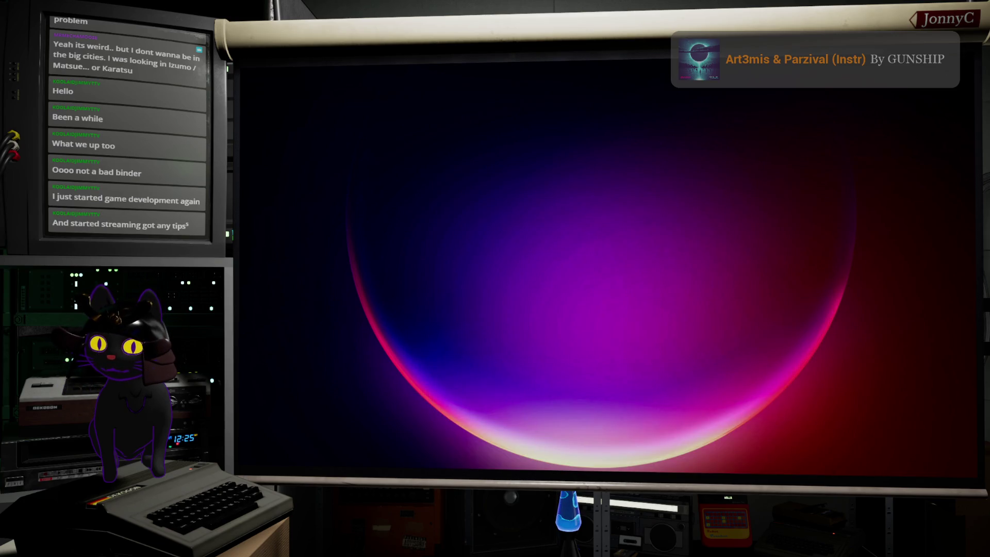
pyautogui.hotkey('alt', 'Tab')
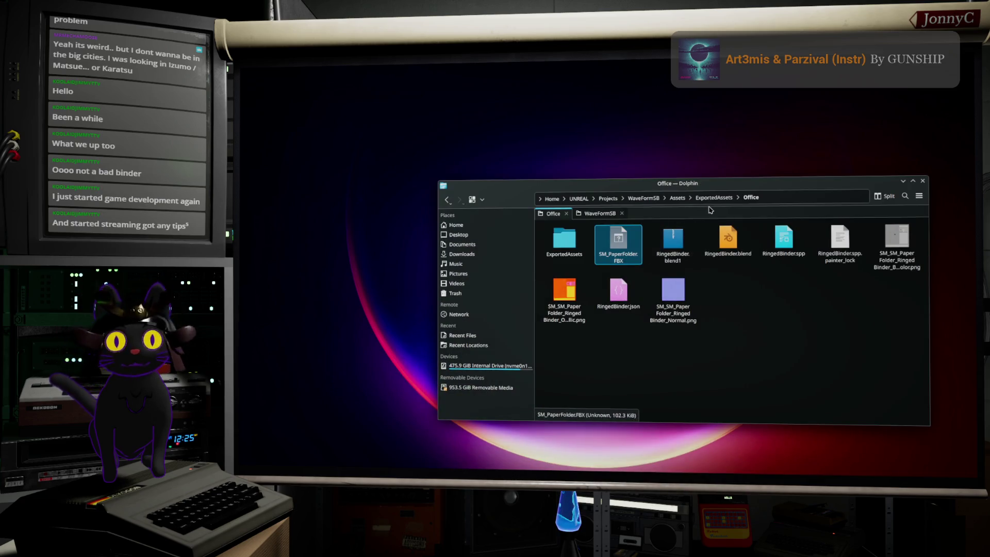
pyautogui.click(652, 199)
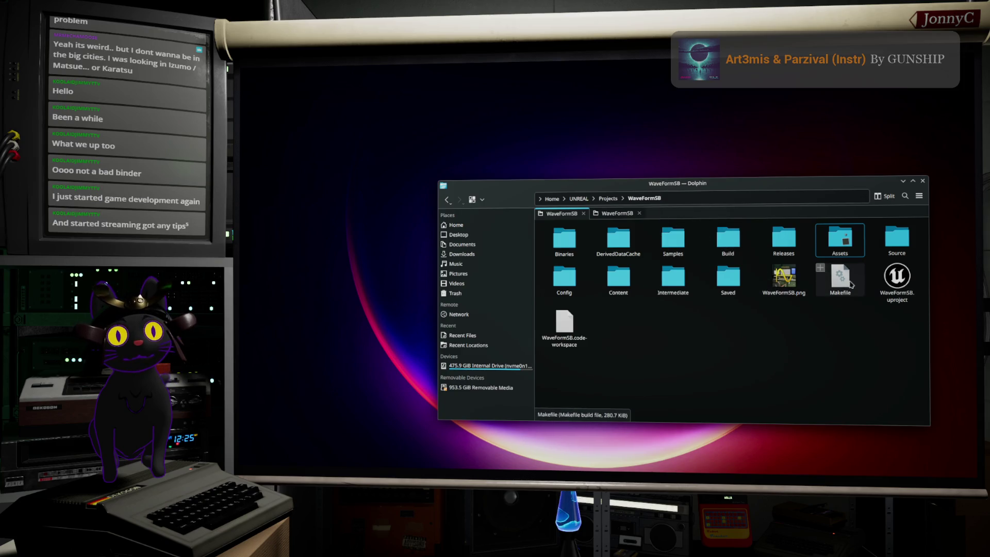
pyautogui.click(908, 292)
pyautogui.doubleClick(909, 292)
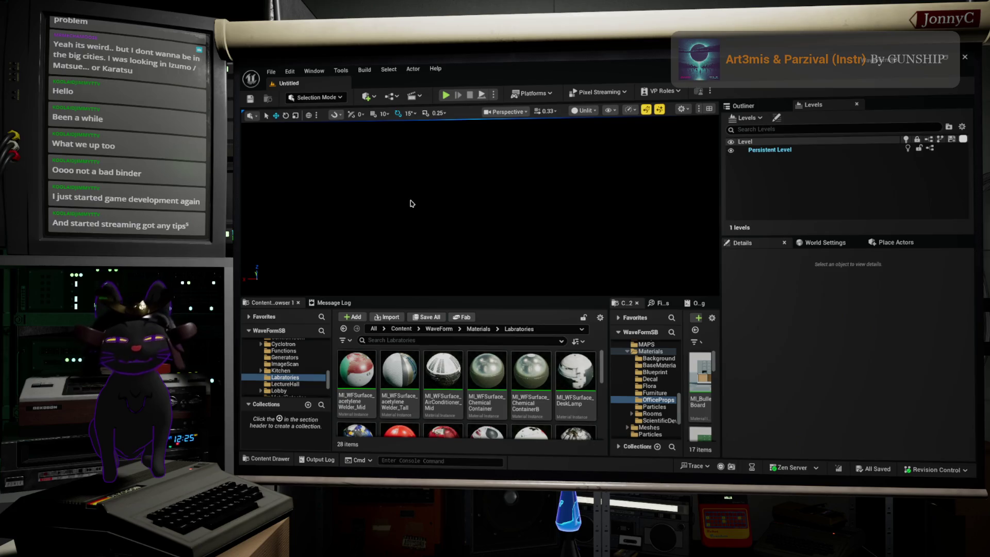
# Load BaseLevel_DM010 from the recent levels list.
pyautogui.click(270, 72)
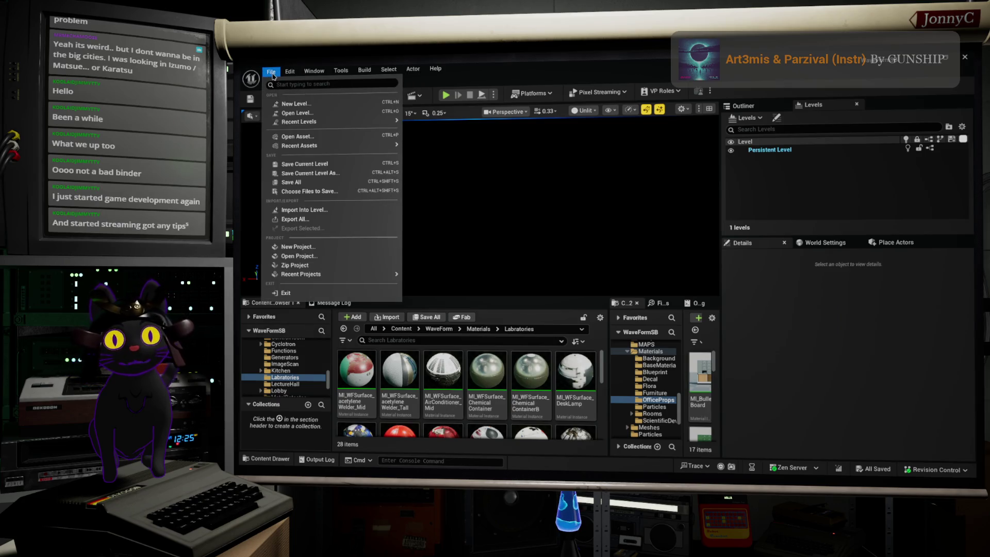
pyautogui.moveTo(290, 71)
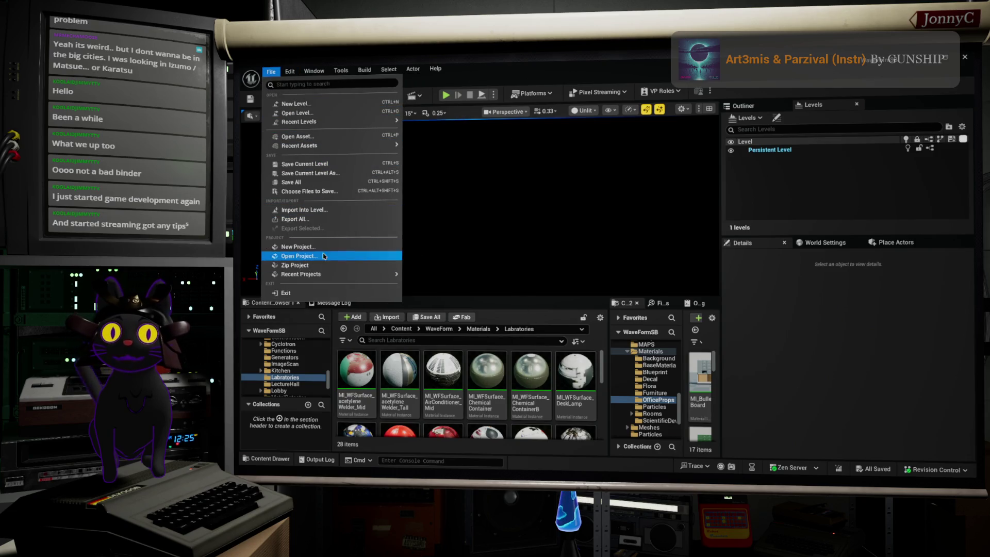
pyautogui.click(420, 125)
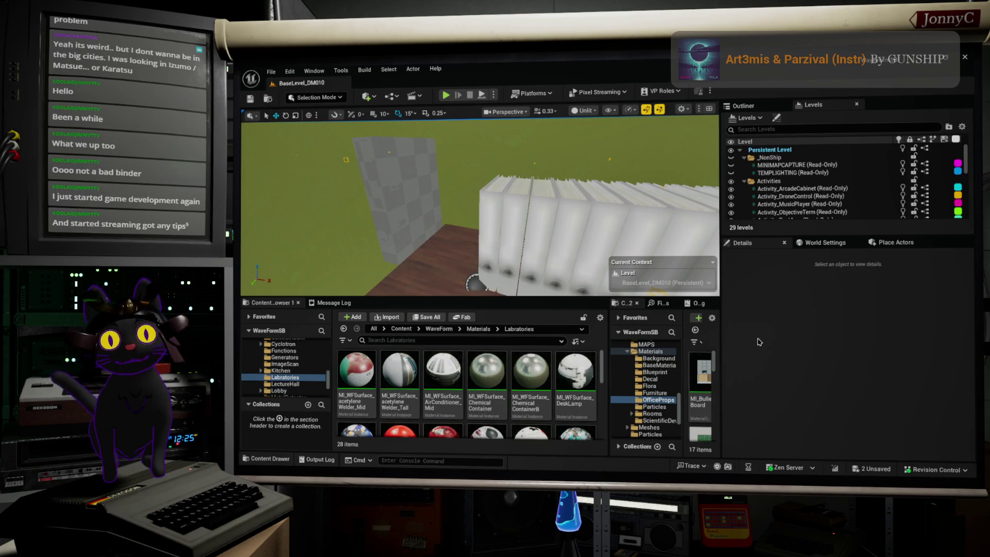
# Widen the viewport, select the binder row, then select the tall SM_SM_PaperFolder panel.
pyautogui.moveTo(719, 335); pyautogui.dragTo(818, 335)
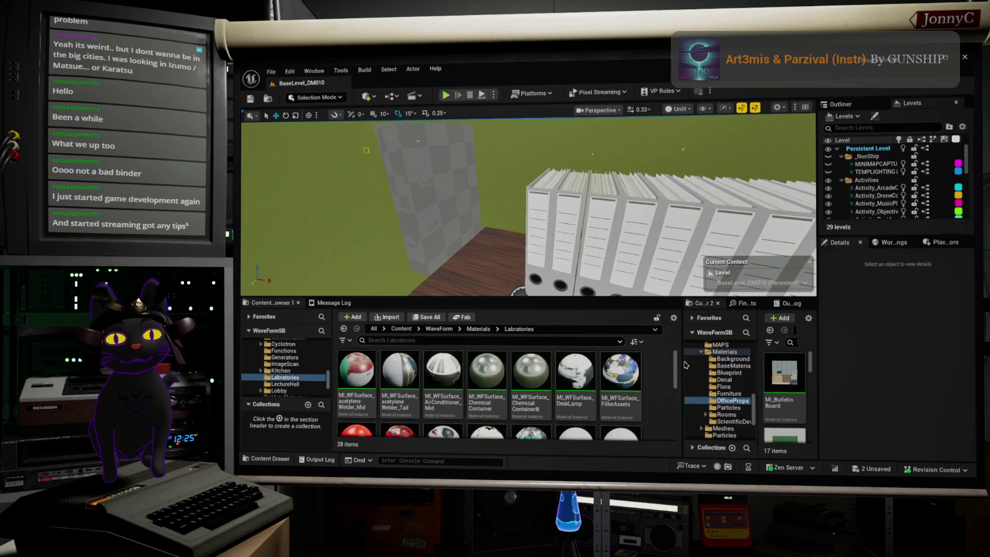
pyautogui.click(548, 374)
pyautogui.click(578, 236)
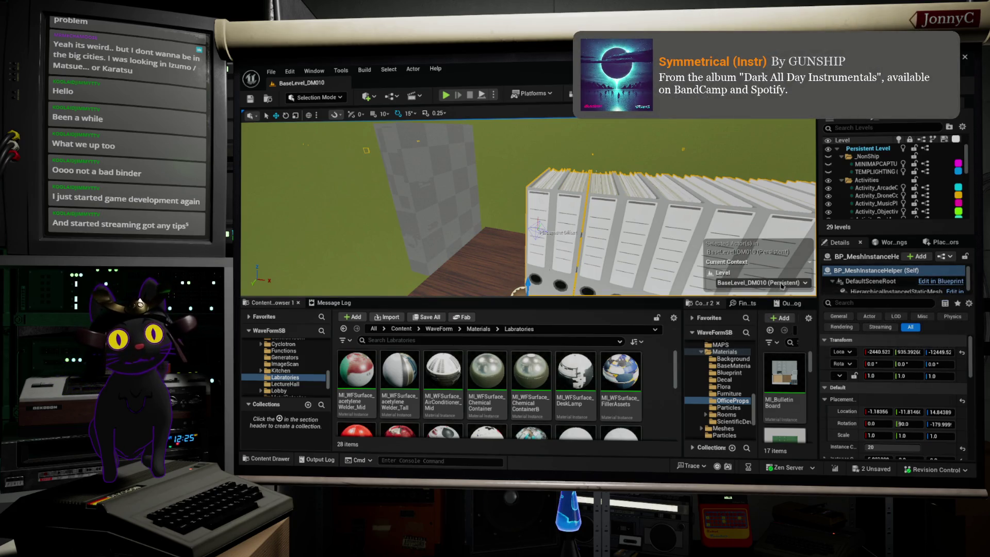
pyautogui.moveTo(818, 281); pyautogui.dragTo(623, 275)
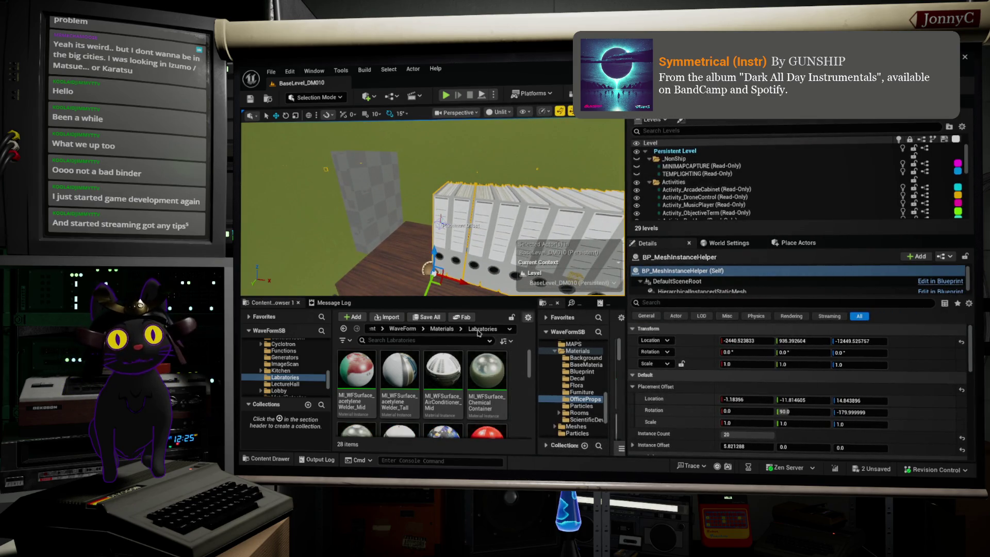
pyautogui.moveTo(464, 207)
pyautogui.mouseDown()
pyautogui.moveTo(424, 207)
pyautogui.moveTo(459, 207)
pyautogui.moveTo(448, 206)
pyautogui.moveTo(402, 273)
pyautogui.mouseUp()
pyautogui.click(463, 208)
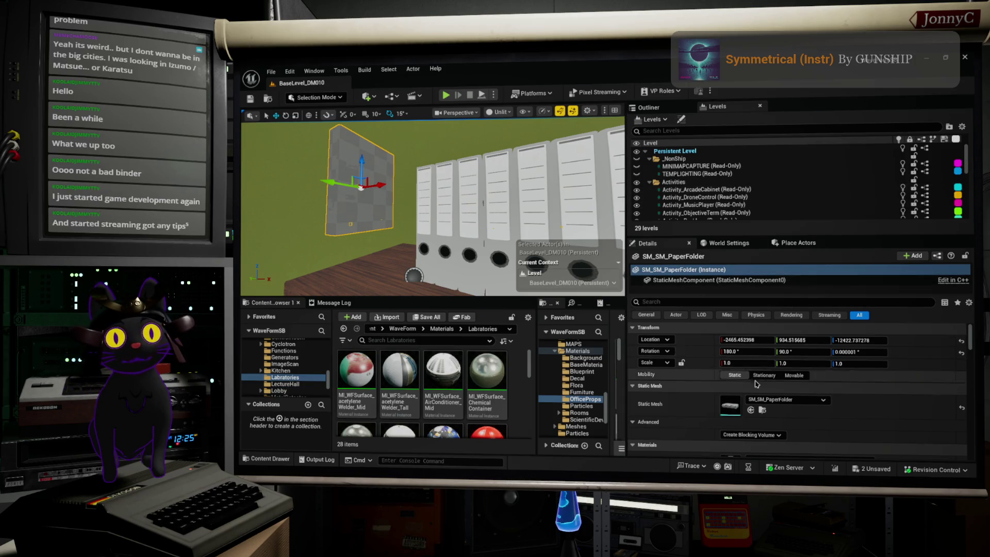
# Browse to the SM_SM_PaperFolder mesh asset and widen the two content browsers.
pyautogui.scroll(-5, 556, 380)
pyautogui.click(443, 374)
pyautogui.click(763, 410)
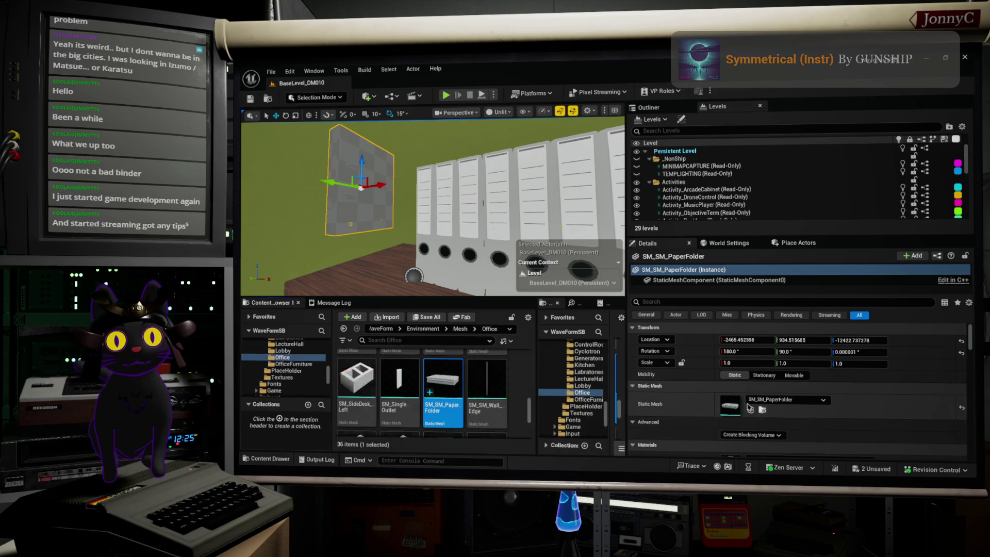
pyautogui.moveTo(629, 358); pyautogui.dragTo(804, 361)
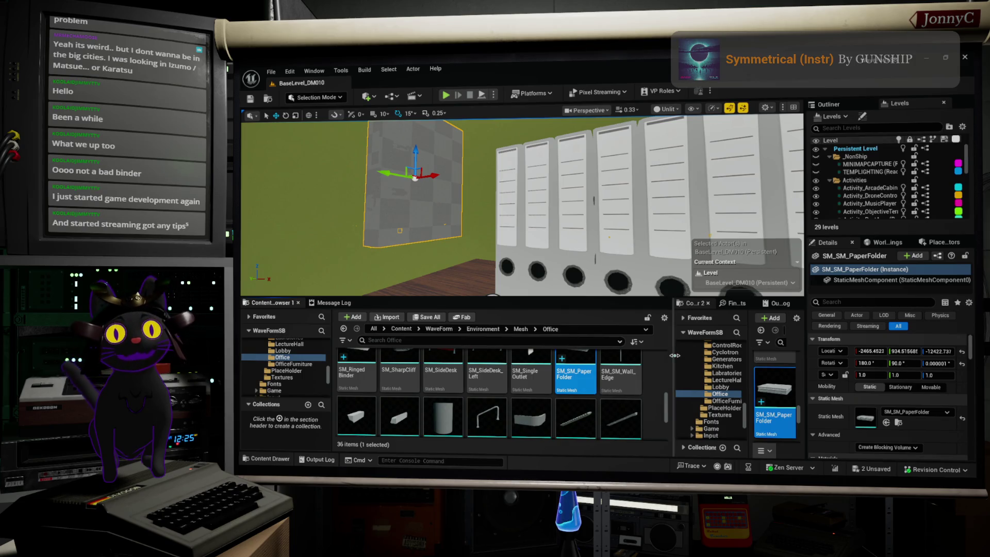
pyautogui.moveTo(674, 355); pyautogui.dragTo(593, 352)
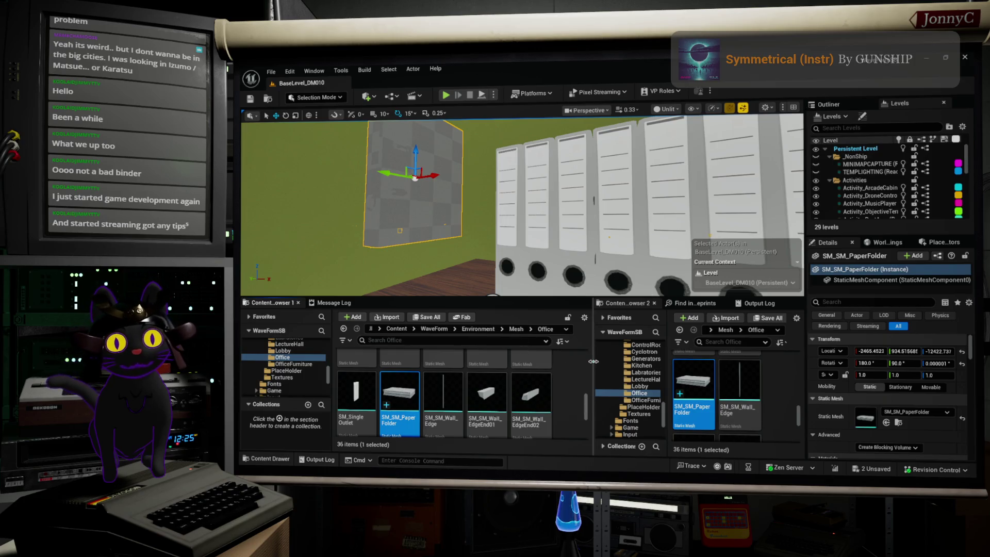
pyautogui.moveTo(590, 360); pyautogui.dragTo(564, 352)
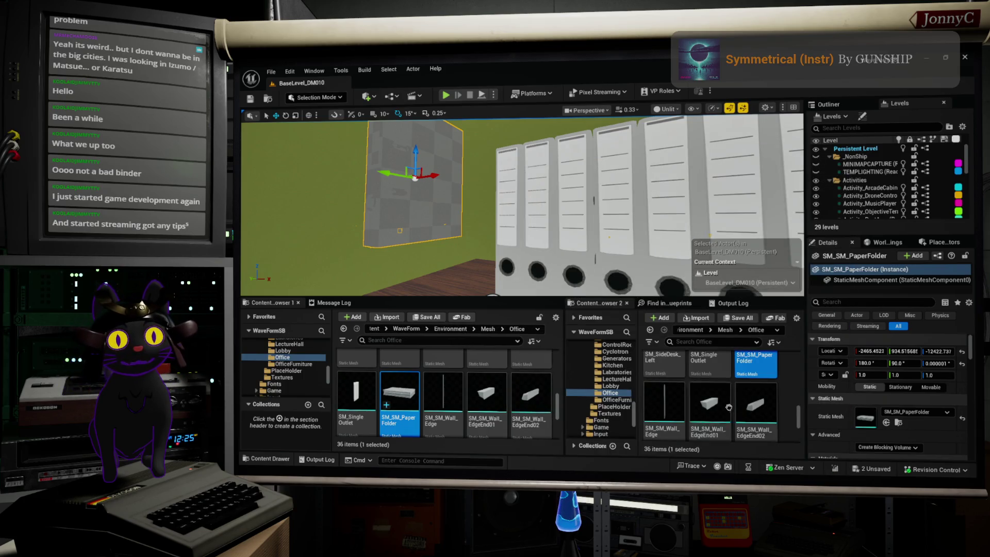
# Open the top-level Textures folder in Content Browser 2 and expand its subfolders.
pyautogui.scroll(-1, 729, 407)
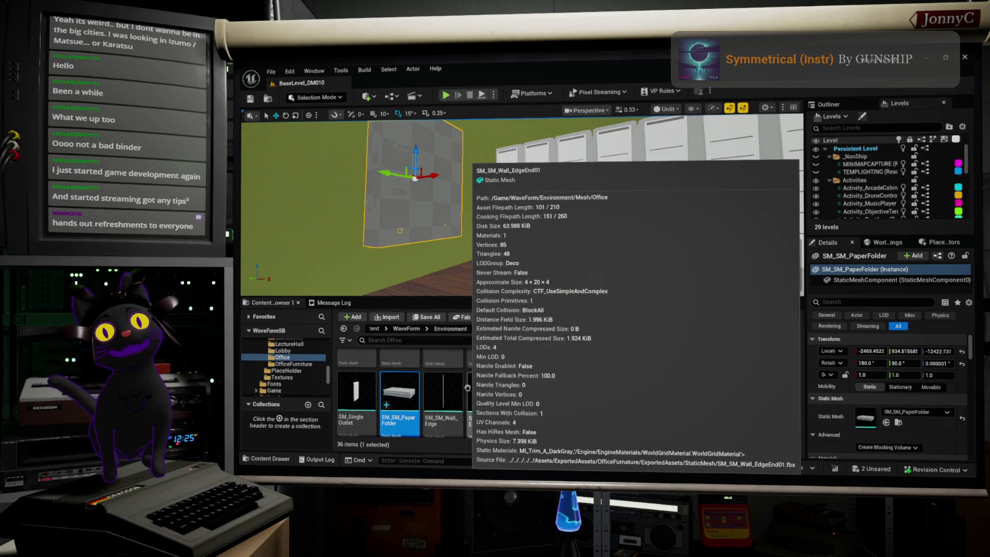
pyautogui.scroll(-1, 467, 387)
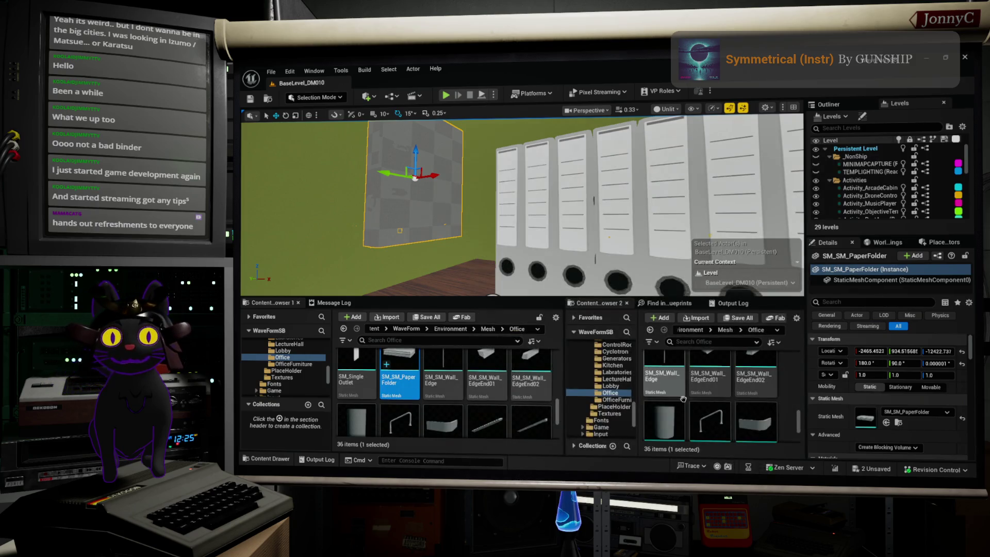
pyautogui.moveTo(504, 200); pyautogui.dragTo(541, 204)
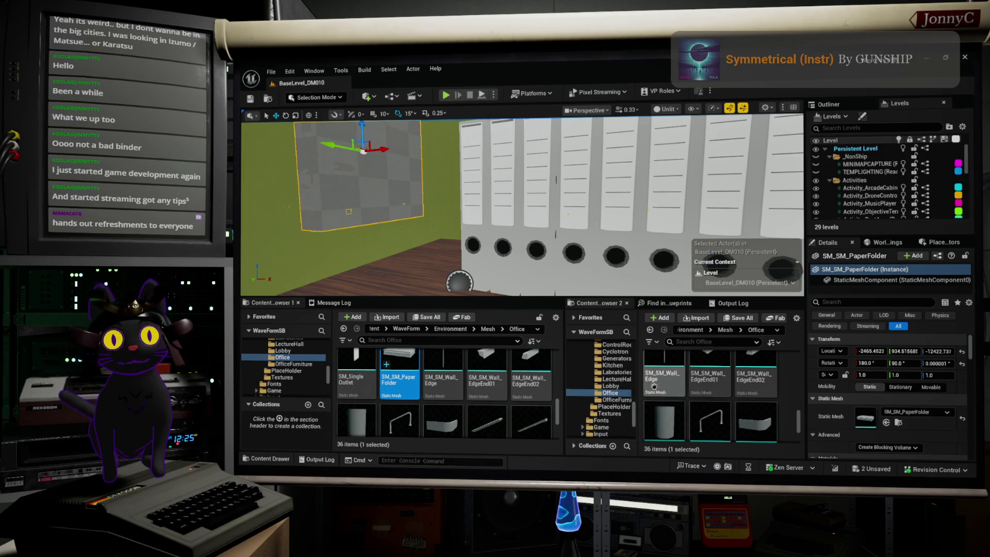
pyautogui.scroll(3, 612, 385)
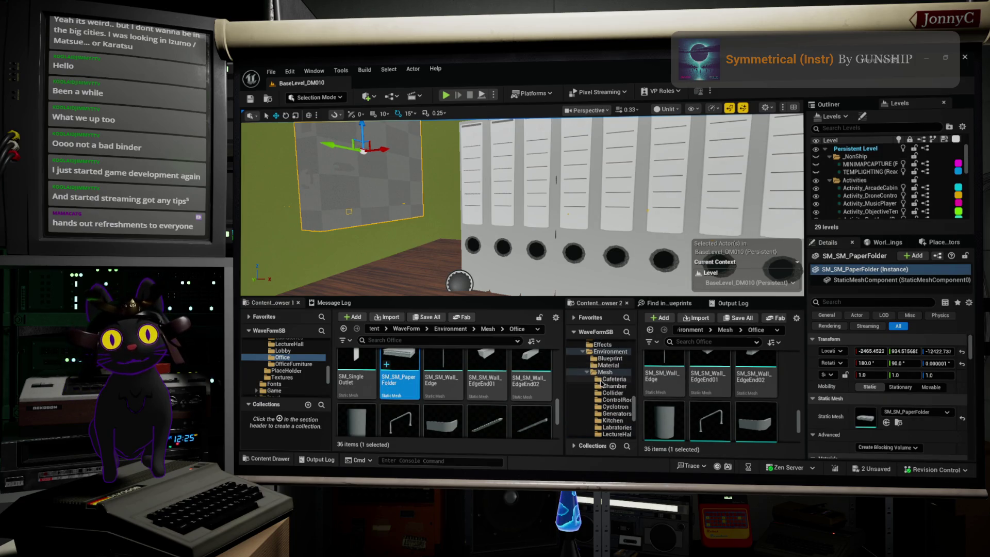
pyautogui.scroll(-5, 611, 391)
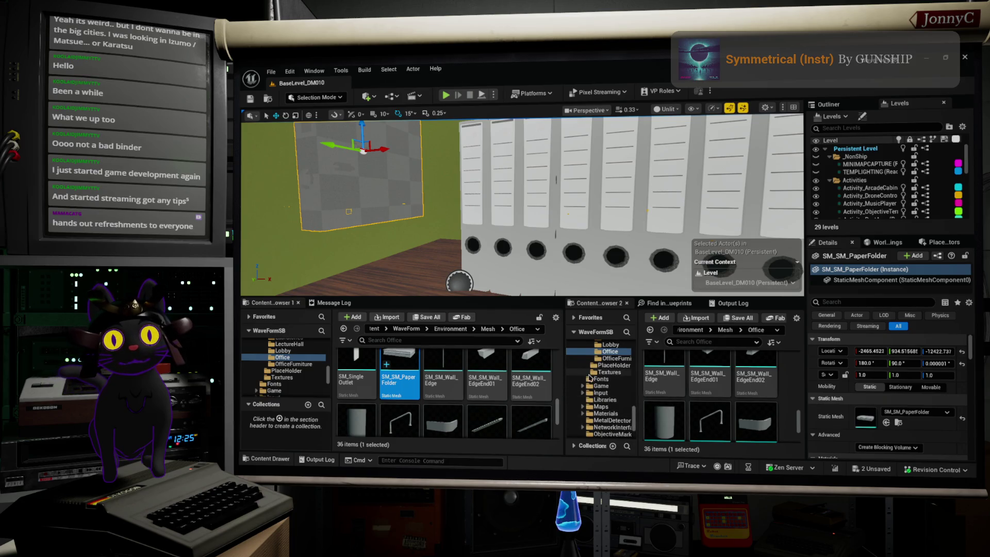
pyautogui.click(600, 373)
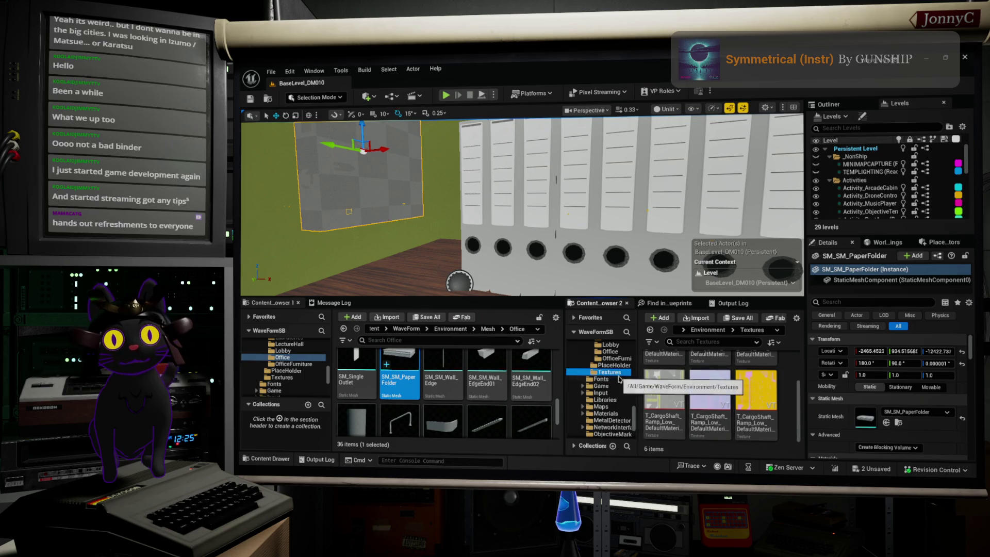
pyautogui.scroll(5, 619, 382)
pyautogui.scroll(-5, 619, 387)
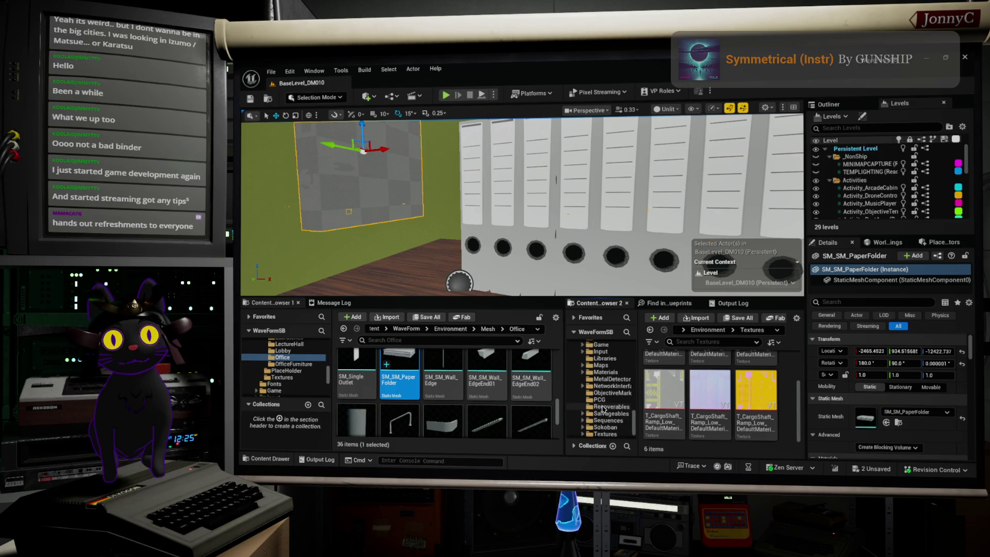
pyautogui.scroll(-2, 586, 392)
pyautogui.click(581, 415)
pyautogui.click(582, 415)
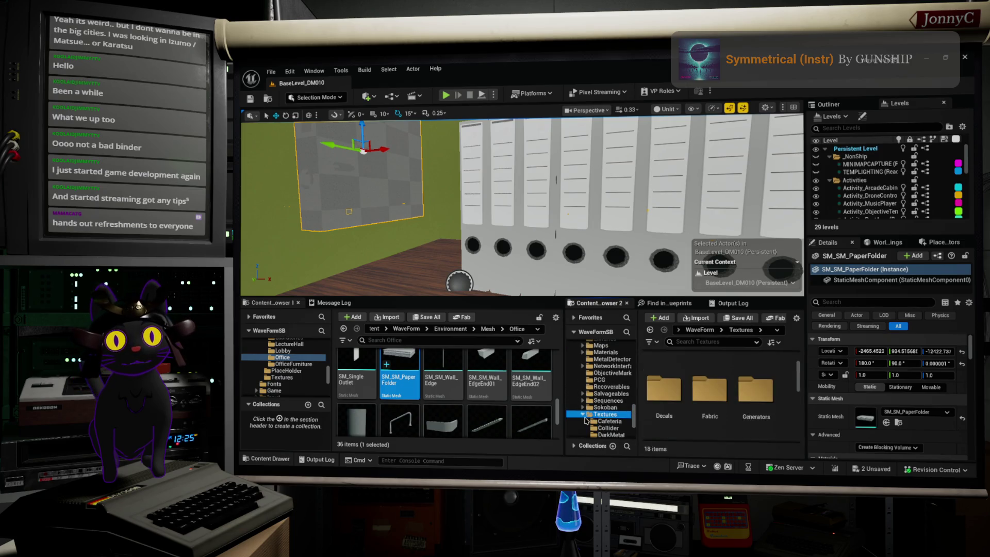
pyautogui.scroll(-5, 593, 415)
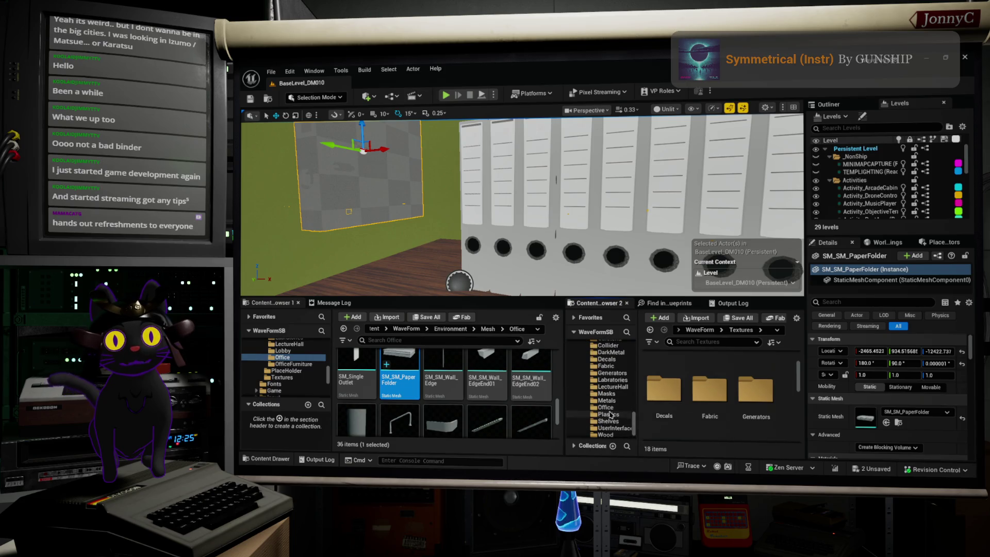
# Open Textures/Office in Content Browser 2 and call up its import options.
pyautogui.click(606, 408)
pyautogui.rightClick(724, 401)
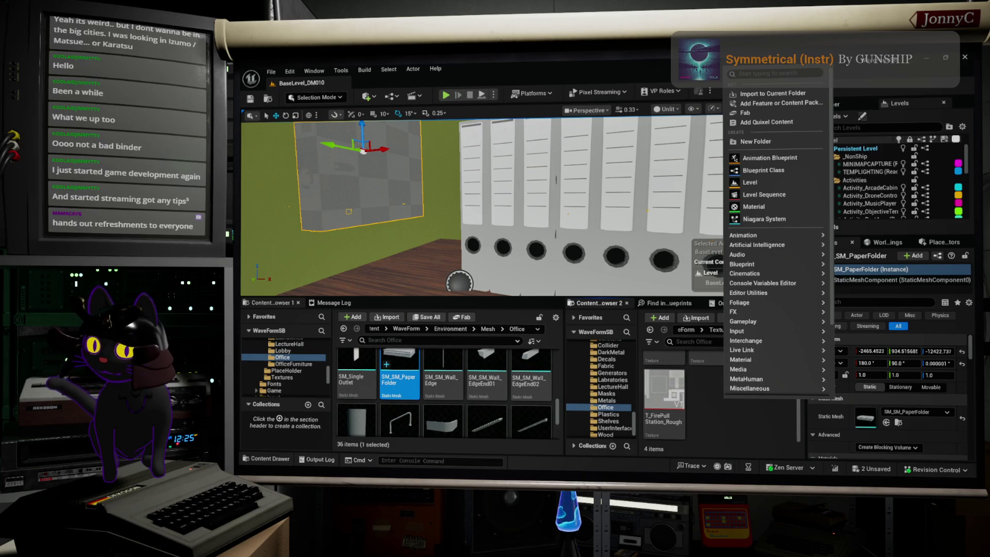
pyautogui.press('Escape')
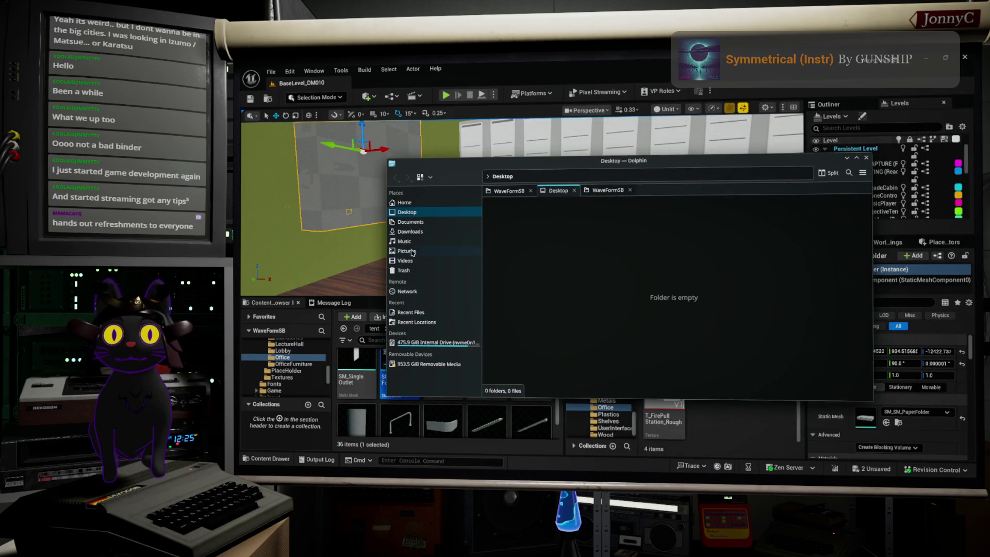
# Browse Dolphin to UNREAL/Projects/WaveFormSB/Assets/ExportedAssets.
pyautogui.click(413, 203)
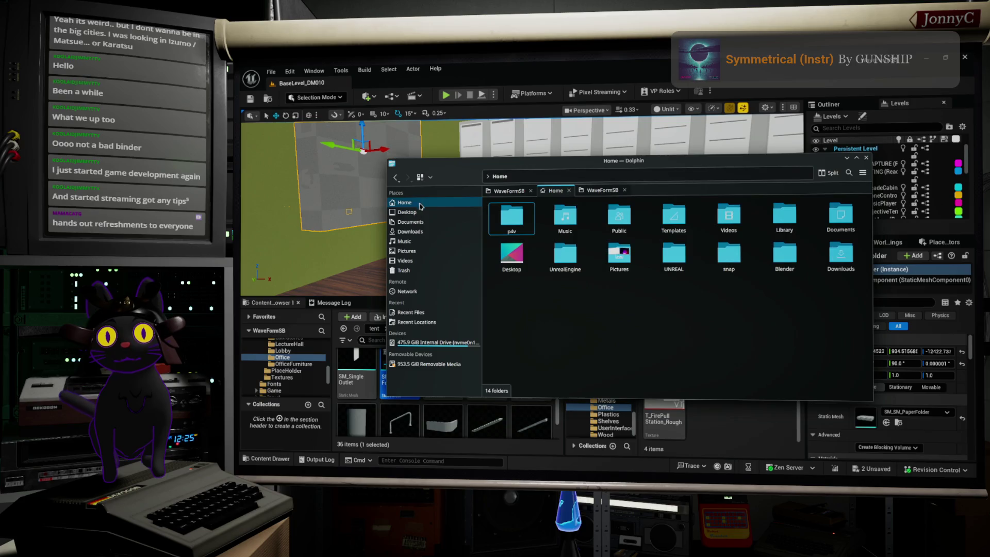
pyautogui.click(680, 257)
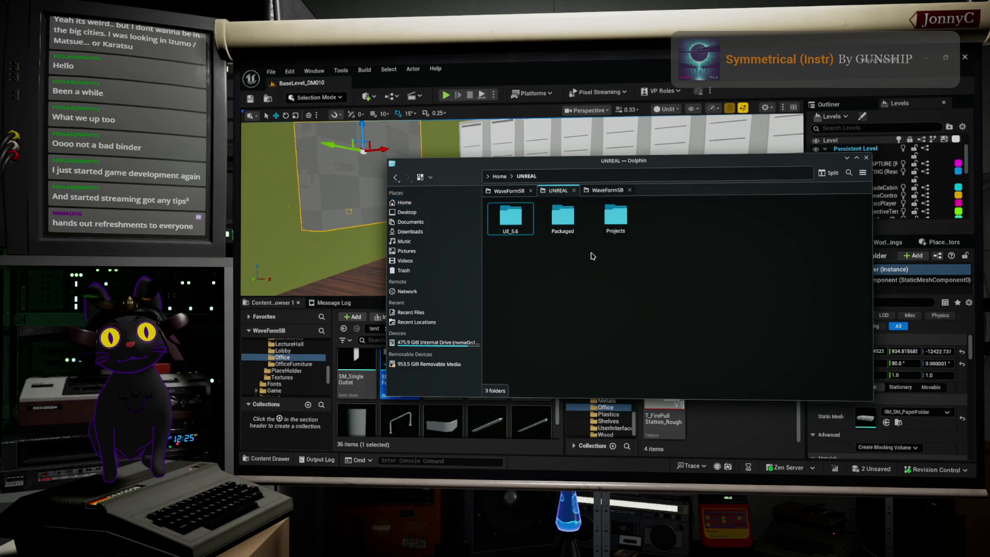
pyautogui.click(619, 218)
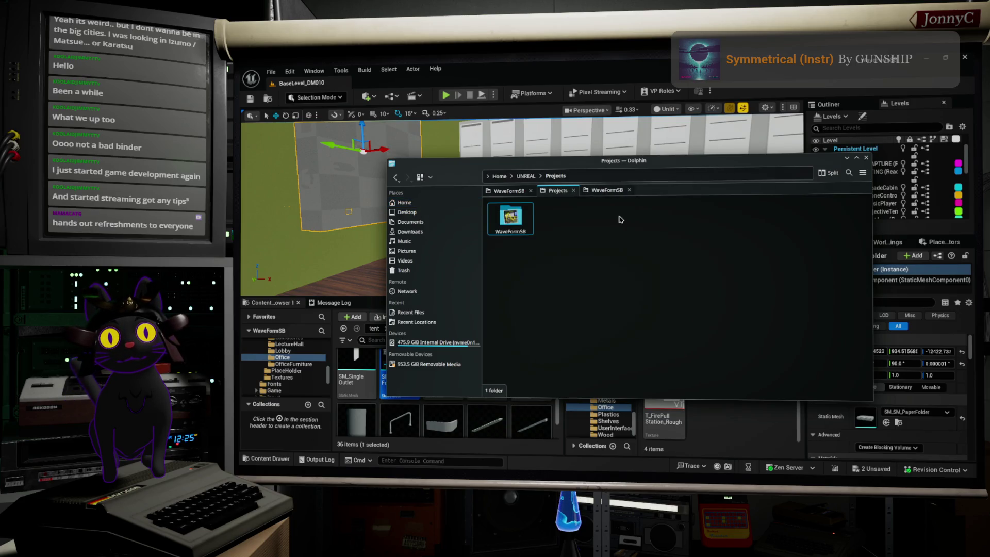
pyautogui.click(521, 224)
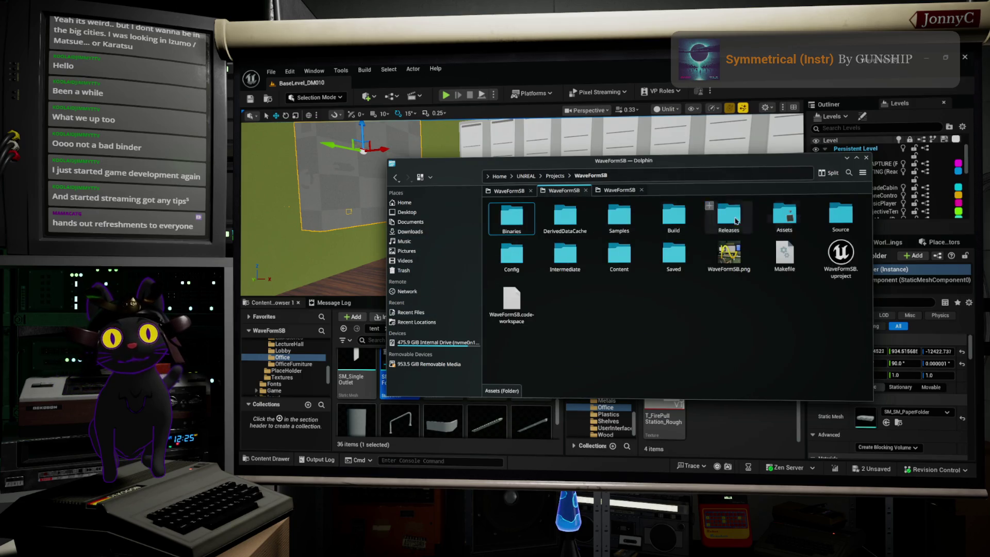
pyautogui.click(784, 215)
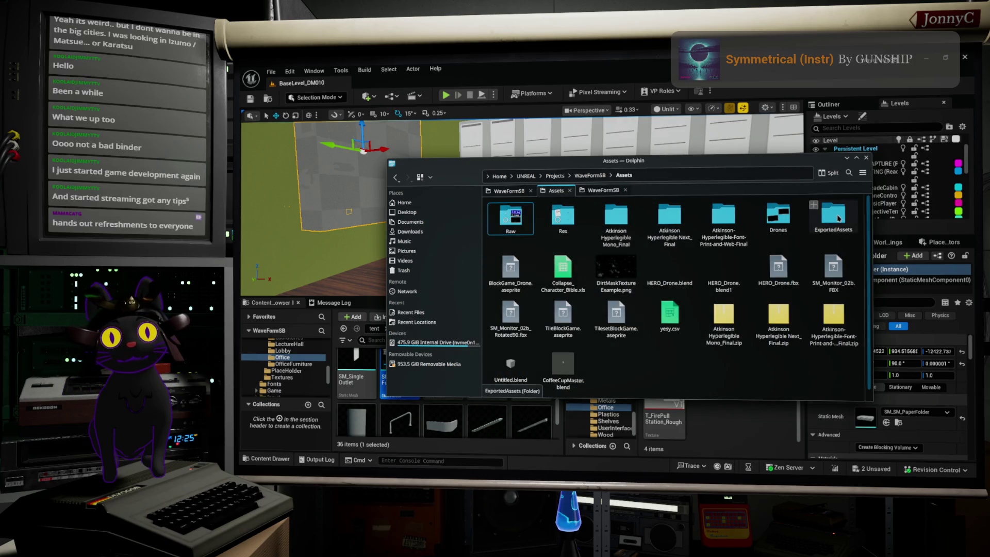
pyautogui.click(839, 219)
pyautogui.click(716, 172)
pyautogui.hotkey('ctrl', 'a')
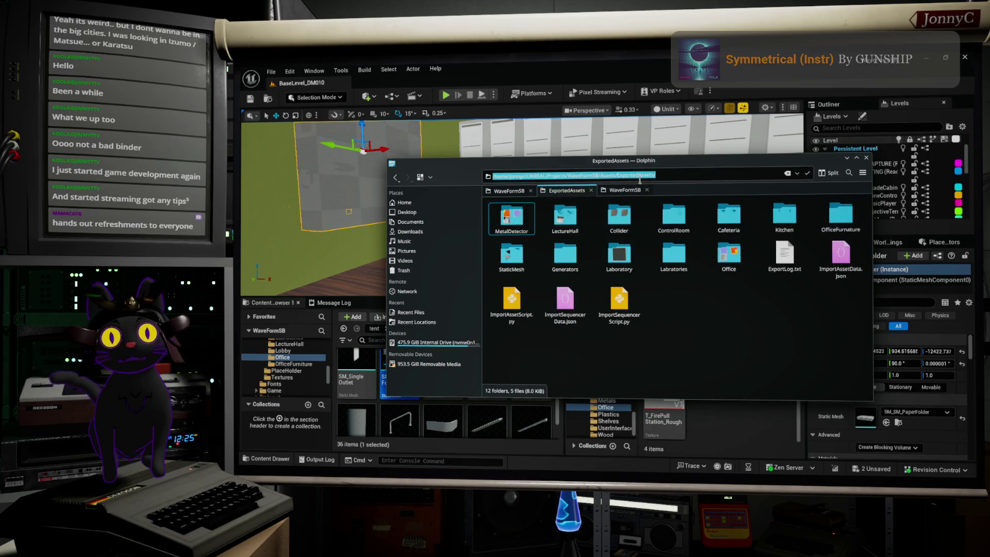
pyautogui.click(639, 176)
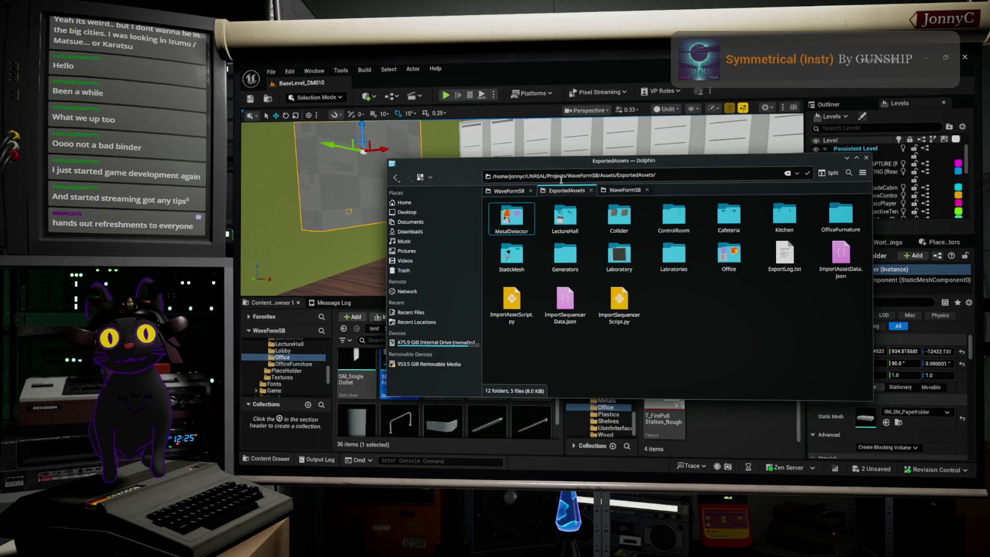
# Pin ExportedAssets to Dolphin's Places panel and open its Office subfolder.
pyautogui.click(397, 179)
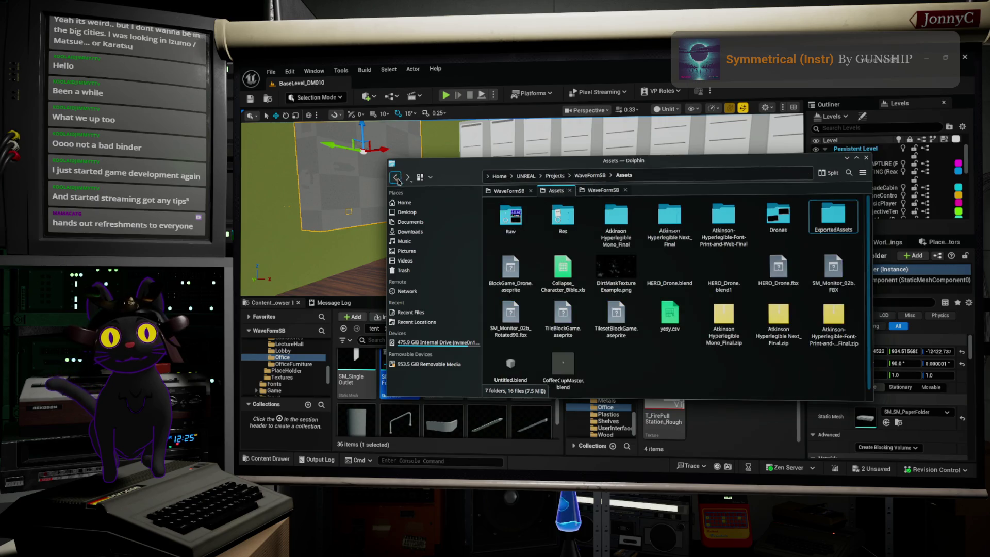
pyautogui.moveTo(832, 221)
pyautogui.mouseDown()
pyautogui.moveTo(808, 234)
pyautogui.moveTo(442, 274)
pyautogui.moveTo(461, 210)
pyautogui.mouseUp()
pyautogui.click(422, 212)
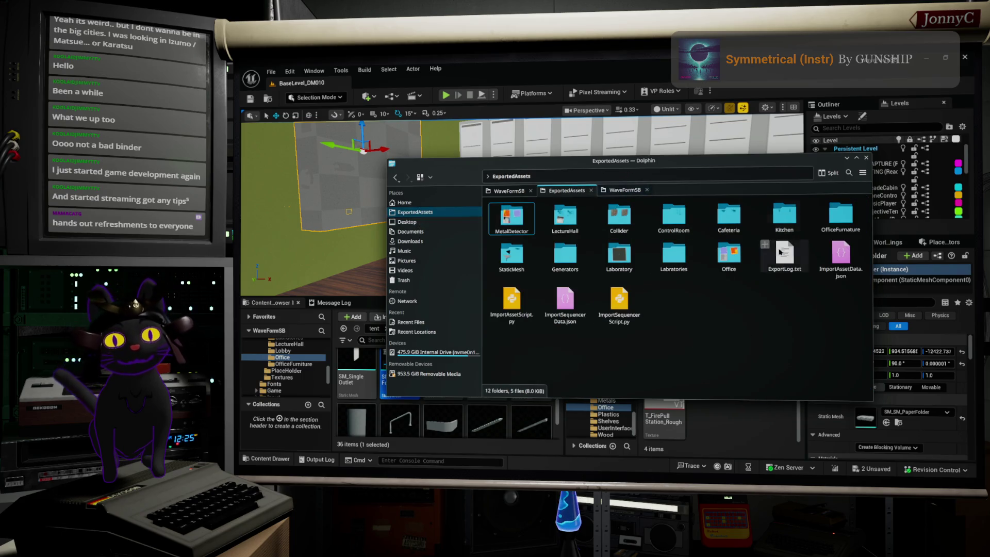
pyautogui.doubleClick(729, 256)
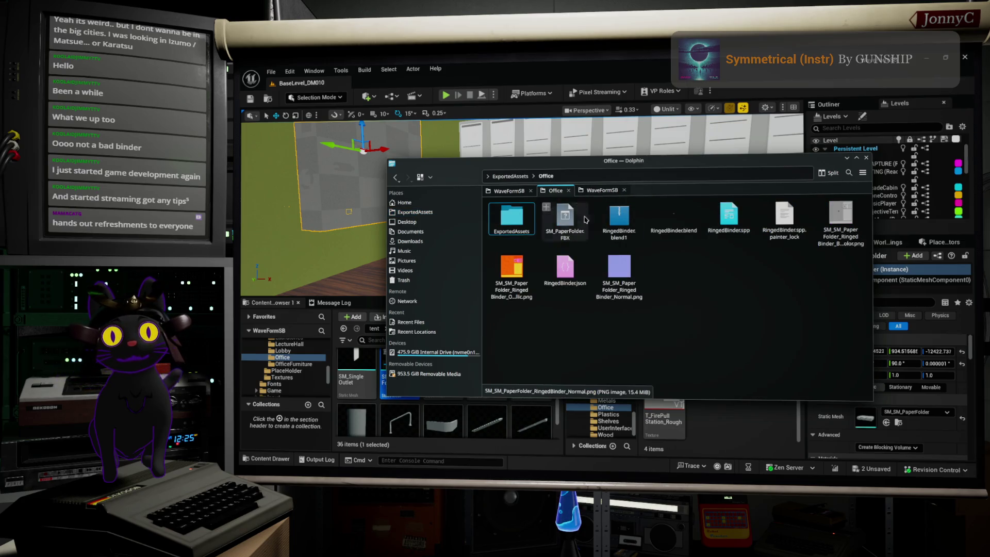
# Drag the OcclusionRoughnessMetallic, Normal and BaseColor PNGs into Unreal's Textures/Office folder.
pyautogui.click(509, 280)
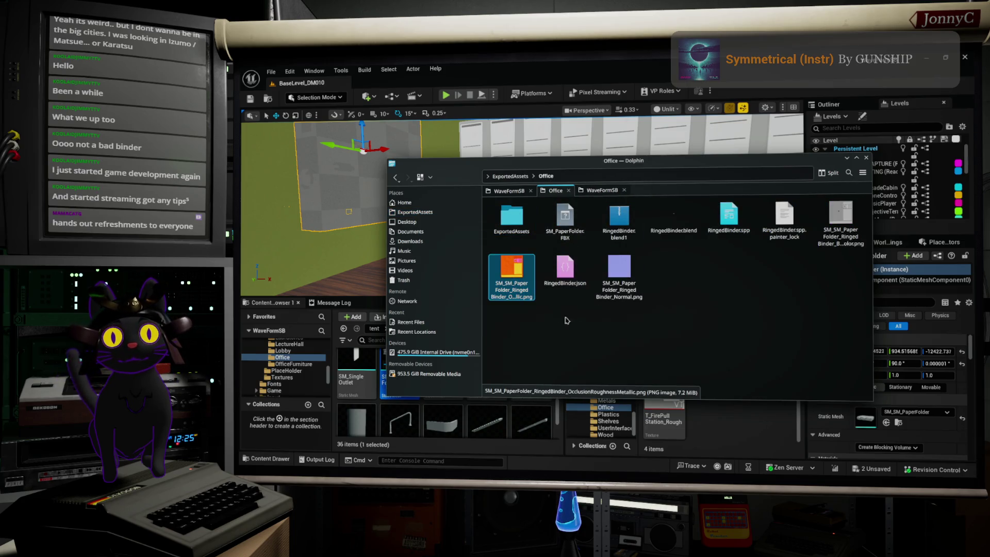
pyautogui.keyDown('shift'); pyautogui.click(619, 276); pyautogui.keyUp('shift')
pyautogui.keyDown('ctrl'); pyautogui.click(565, 271); pyautogui.keyUp('ctrl')
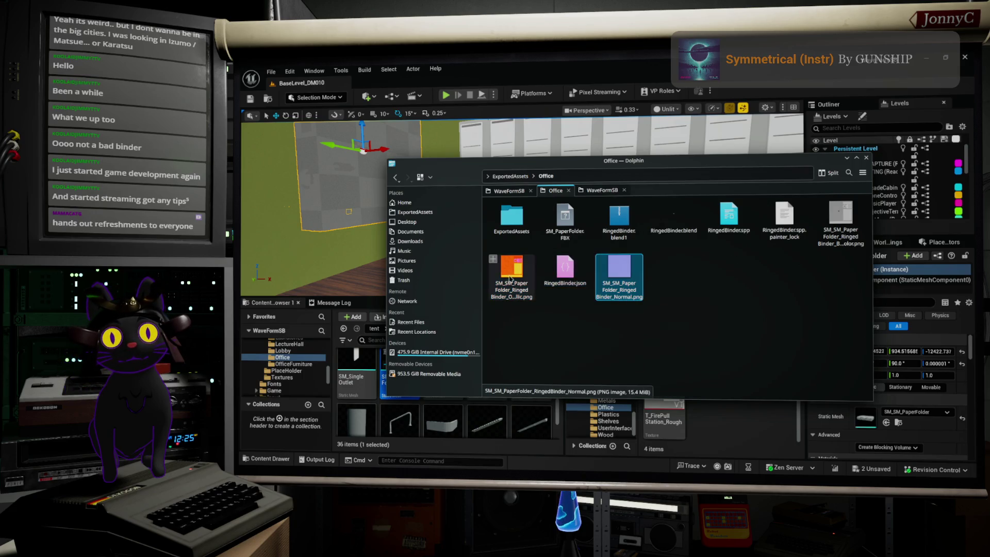
pyautogui.keyDown('ctrl'); pyautogui.click(840, 221); pyautogui.keyUp('ctrl')
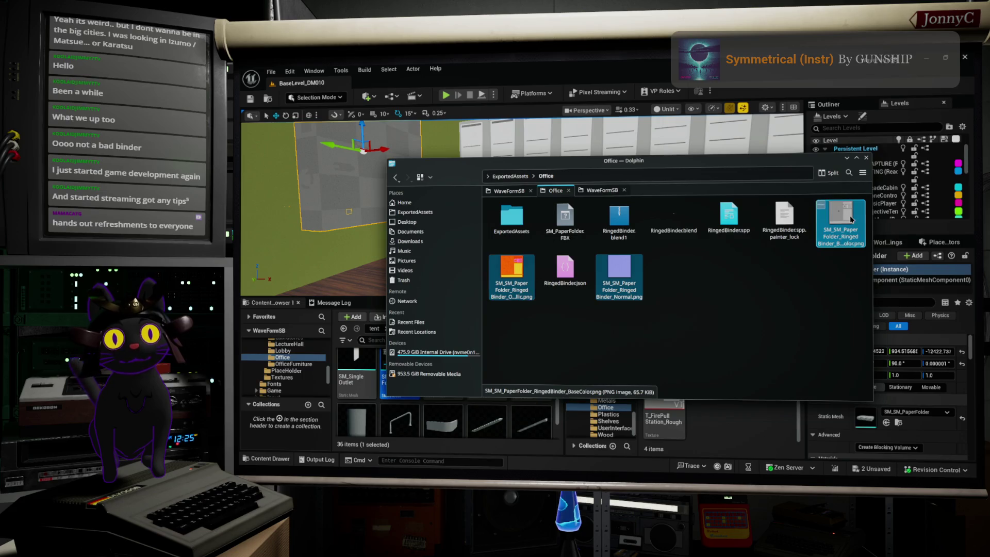
pyautogui.moveTo(801, 165); pyautogui.dragTo(702, 103)
pyautogui.moveTo(732, 142)
pyautogui.mouseDown()
pyautogui.moveTo(769, 258)
pyautogui.moveTo(802, 446)
pyautogui.moveTo(762, 435)
pyautogui.mouseUp()
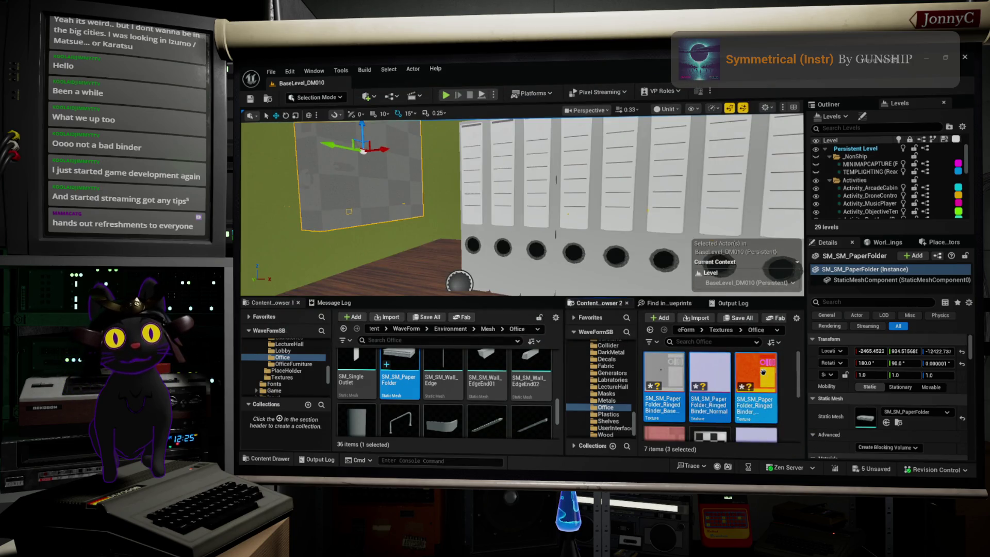
# Open the RingedBinder OcclusionRoughnessMetallic texture in the texture editor.
pyautogui.click(763, 371)
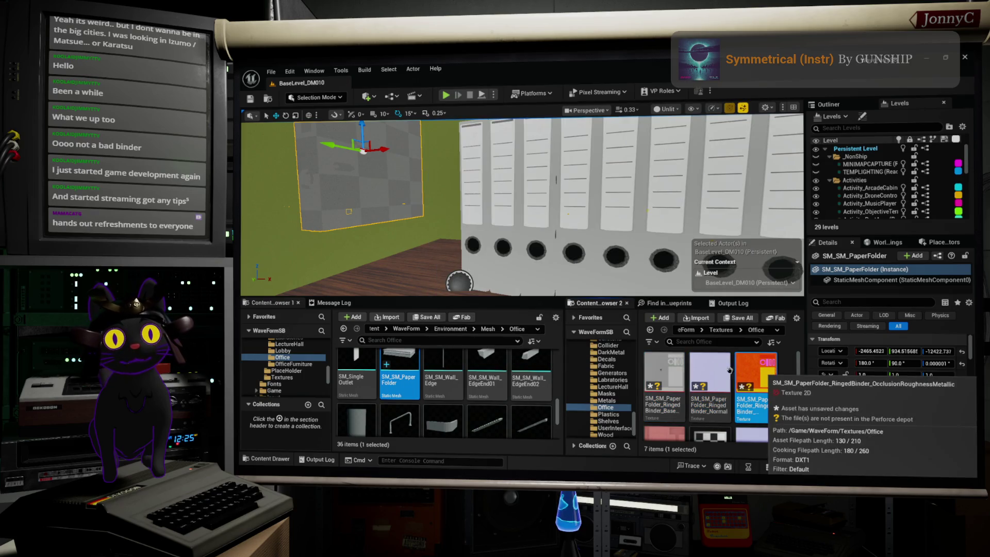
pyautogui.moveTo(763, 366)
pyautogui.doubleClick(755, 392)
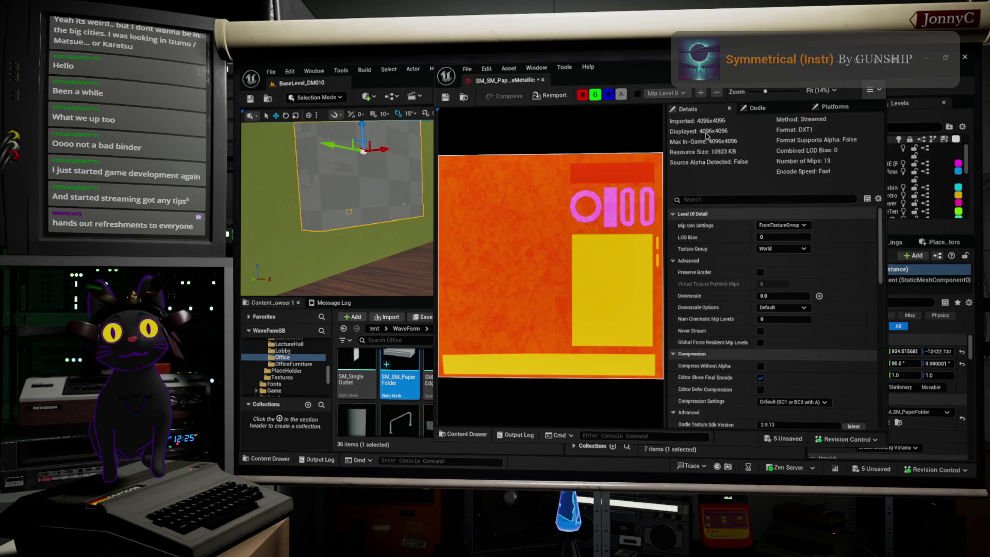
pyautogui.scroll(-5, 772, 359)
pyautogui.scroll(-3, 772, 359)
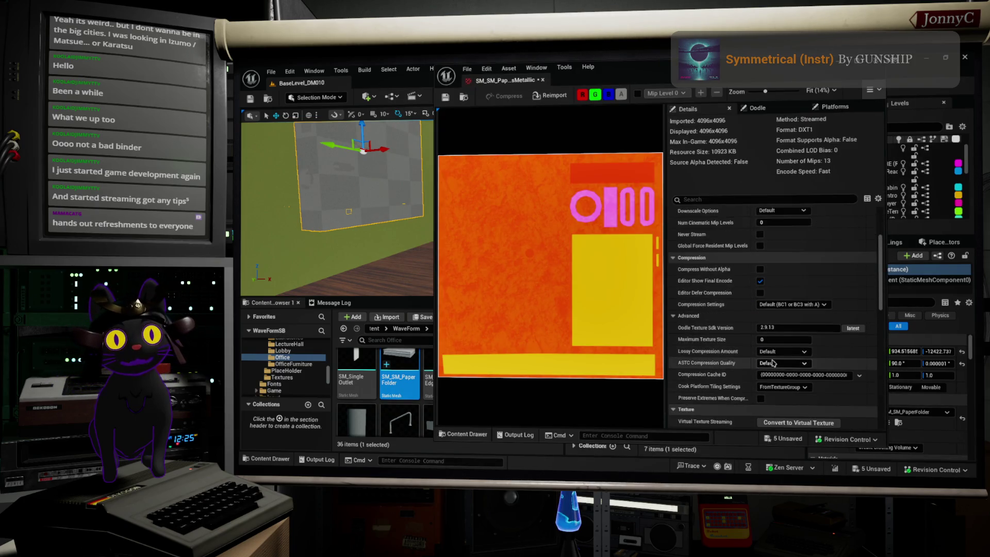
pyautogui.scroll(3, 773, 363)
pyautogui.scroll(-5, 772, 364)
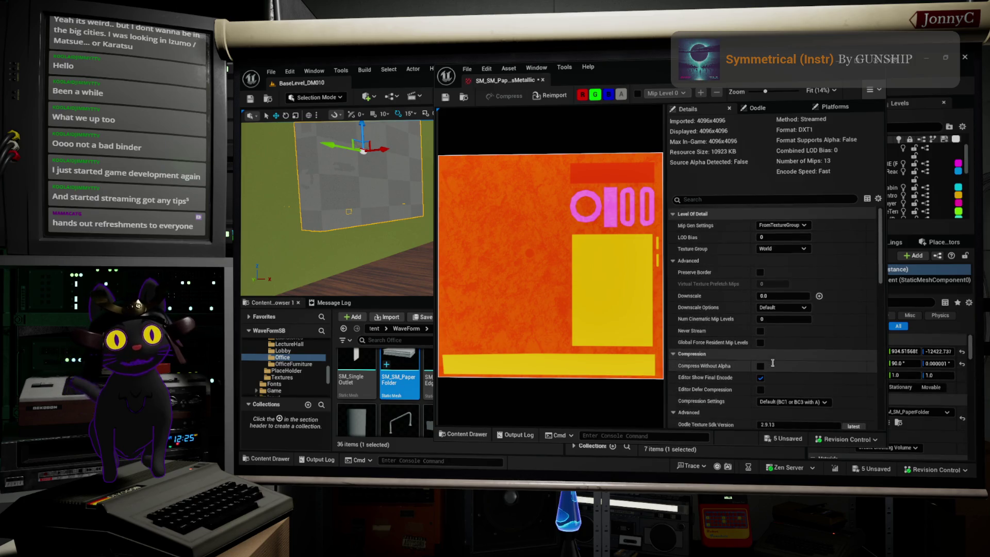
pyautogui.scroll(-1, 773, 363)
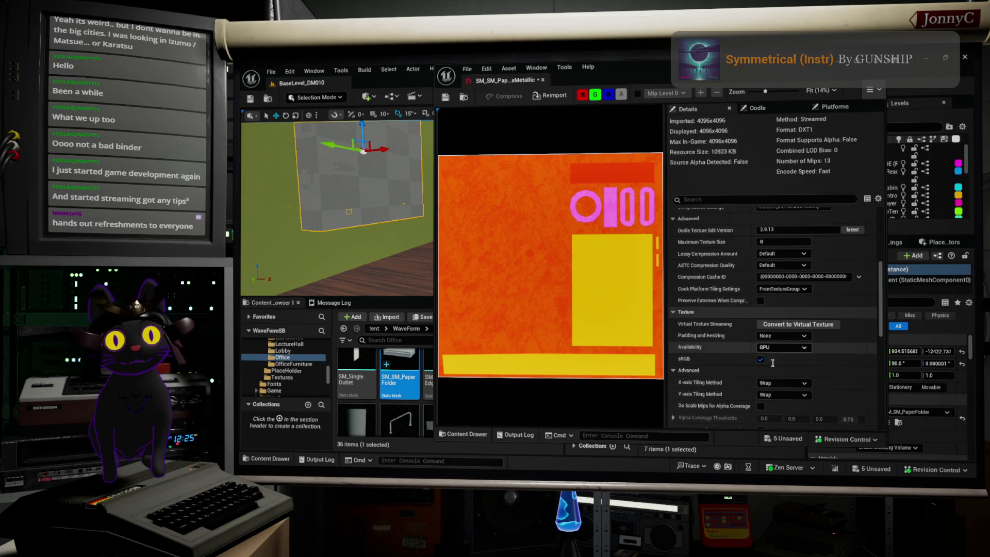
pyautogui.scroll(7, 772, 362)
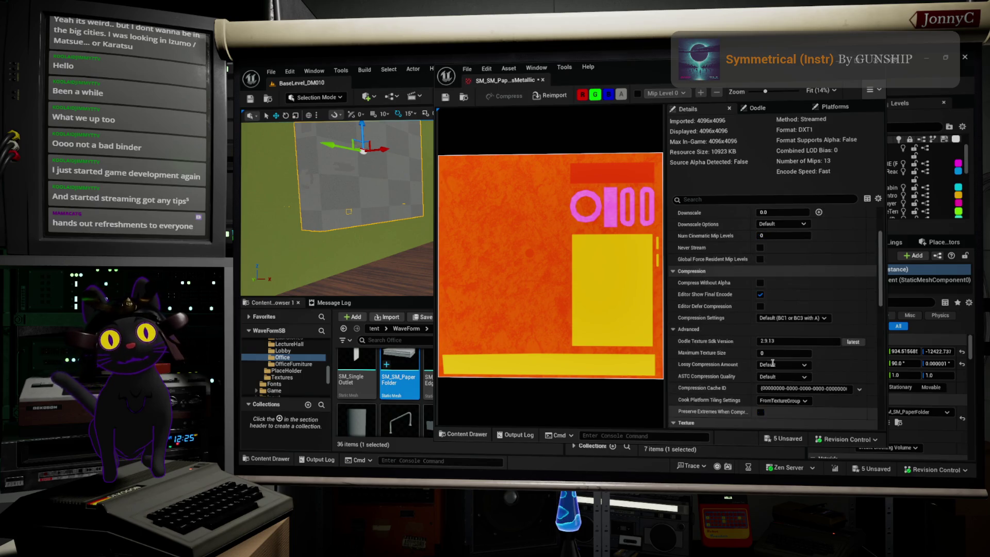
pyautogui.scroll(1, 773, 363)
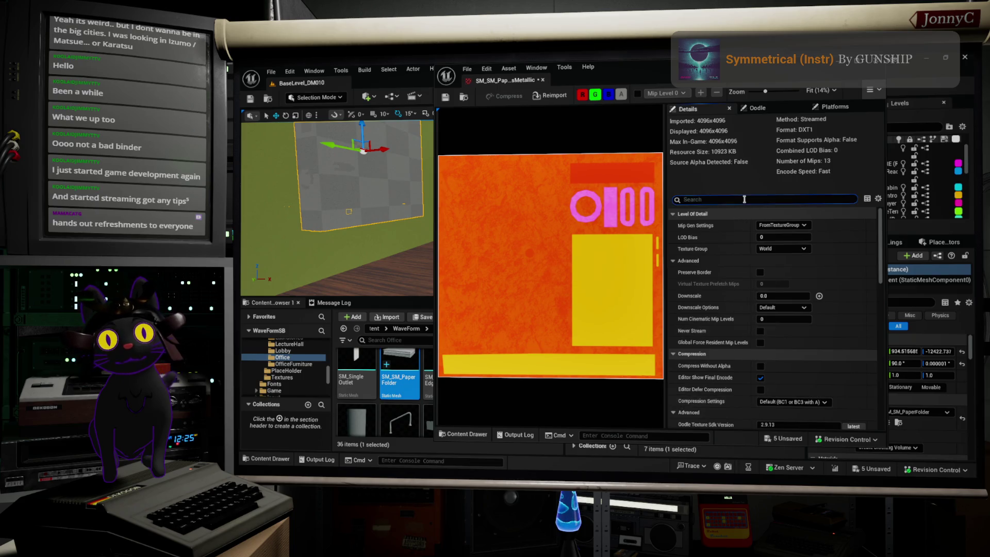
# Turn off sRGB via a 'srg' Details search, save the texture and close its editor.
pyautogui.write('srg')
pyautogui.click(763, 225)
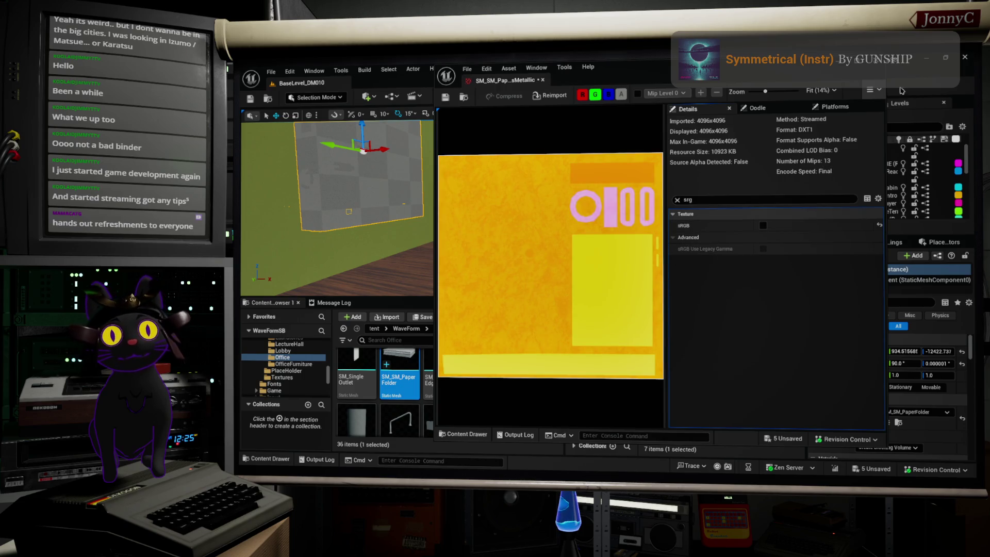
pyautogui.click(446, 98)
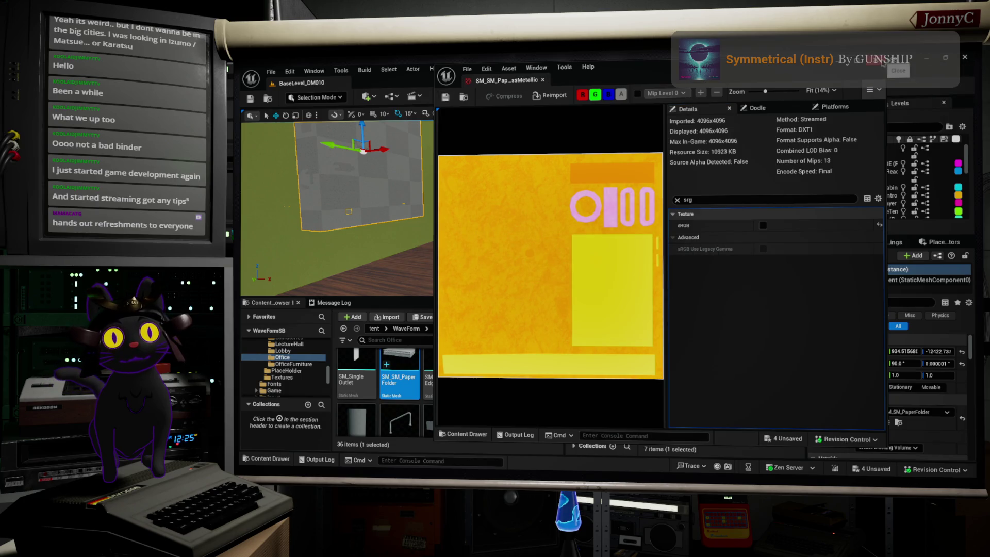
pyautogui.click(885, 66)
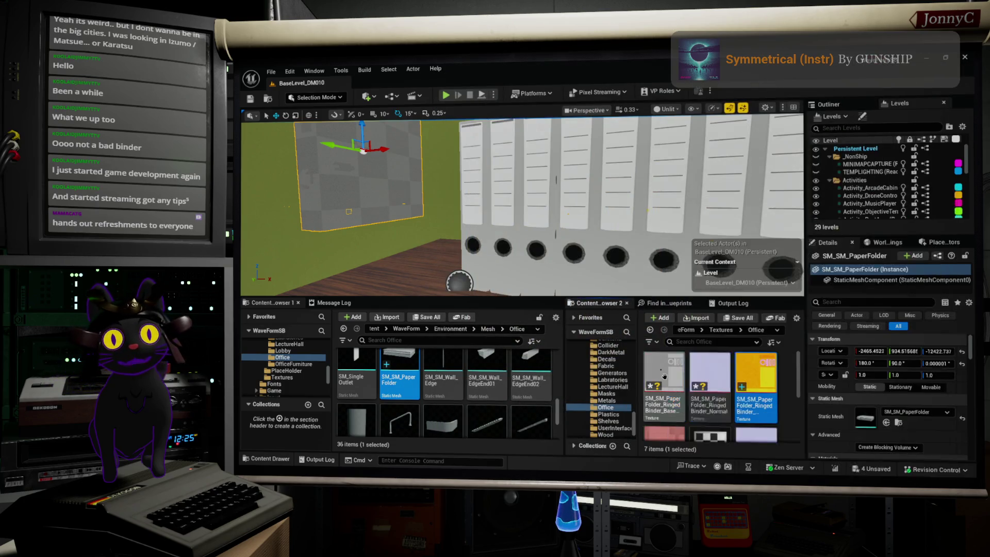
pyautogui.rightClick(664, 378)
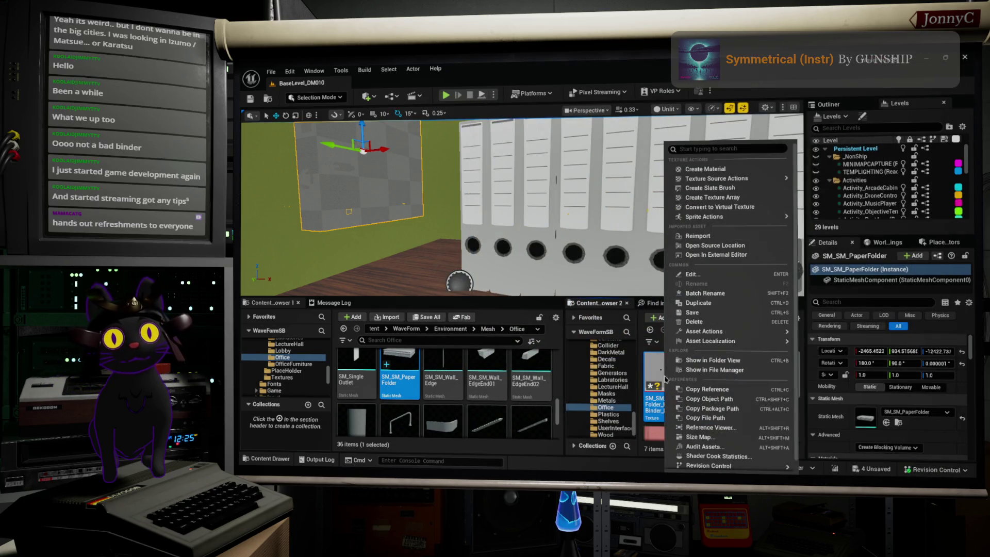
pyautogui.click(749, 206)
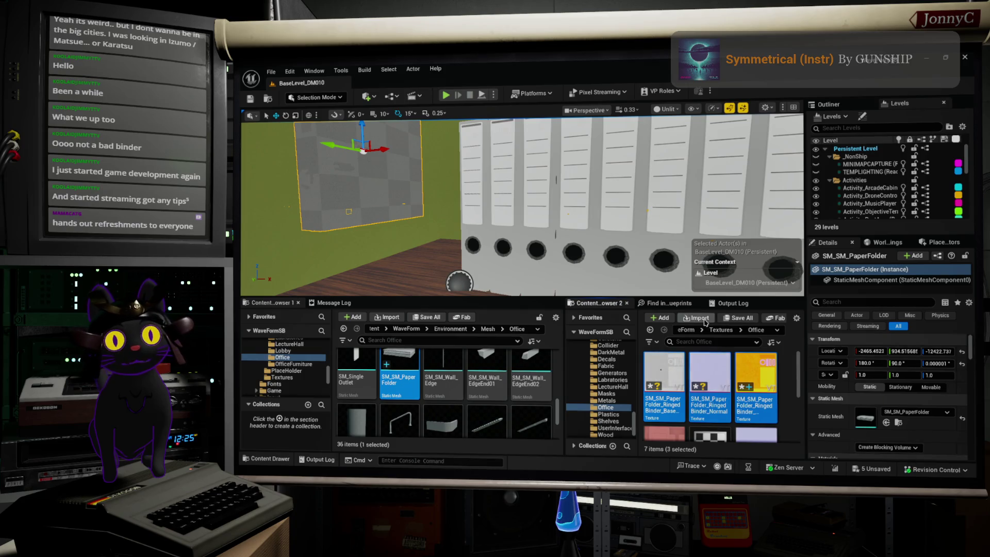
pyautogui.doubleClick(721, 369)
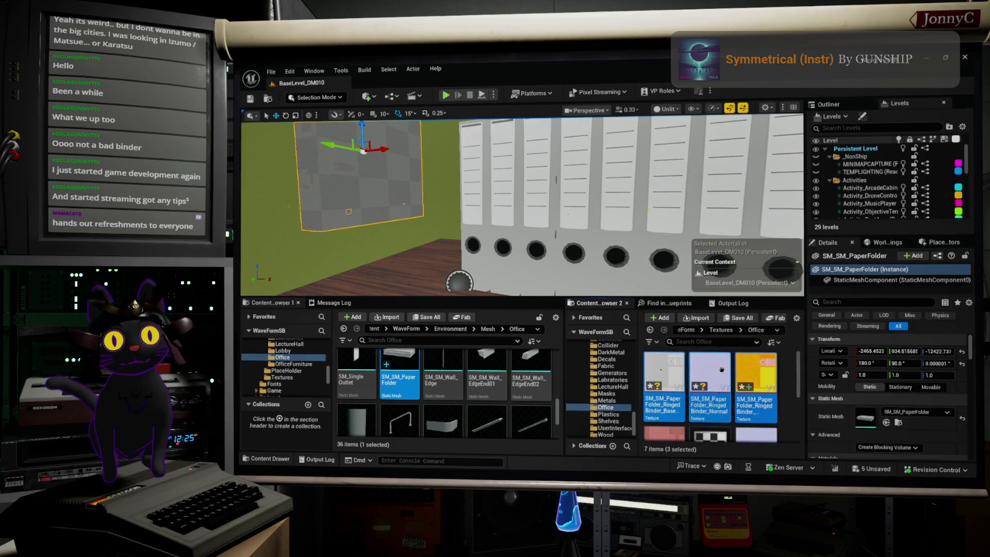
pyautogui.scroll(-5, 747, 299)
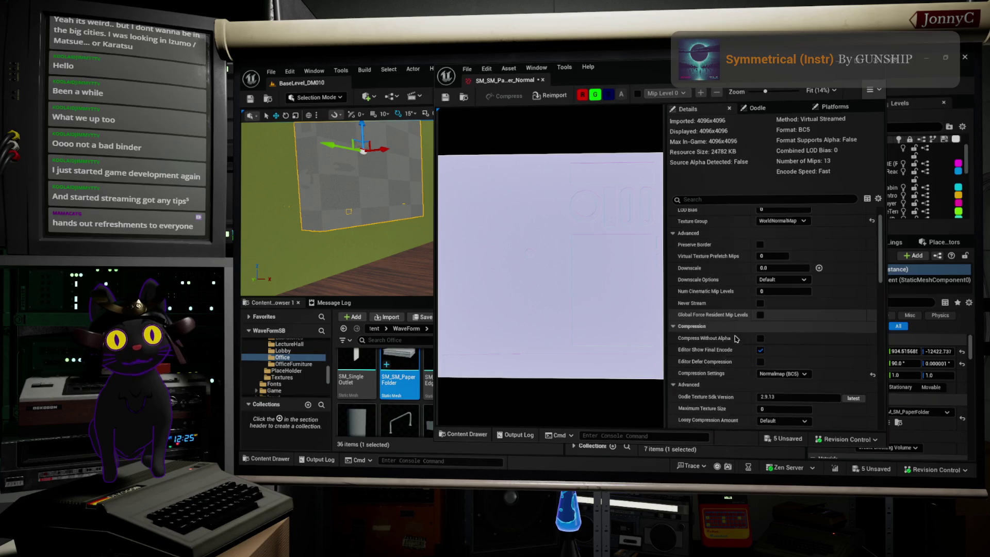
pyautogui.scroll(-2, 727, 360)
pyautogui.scroll(3, 763, 348)
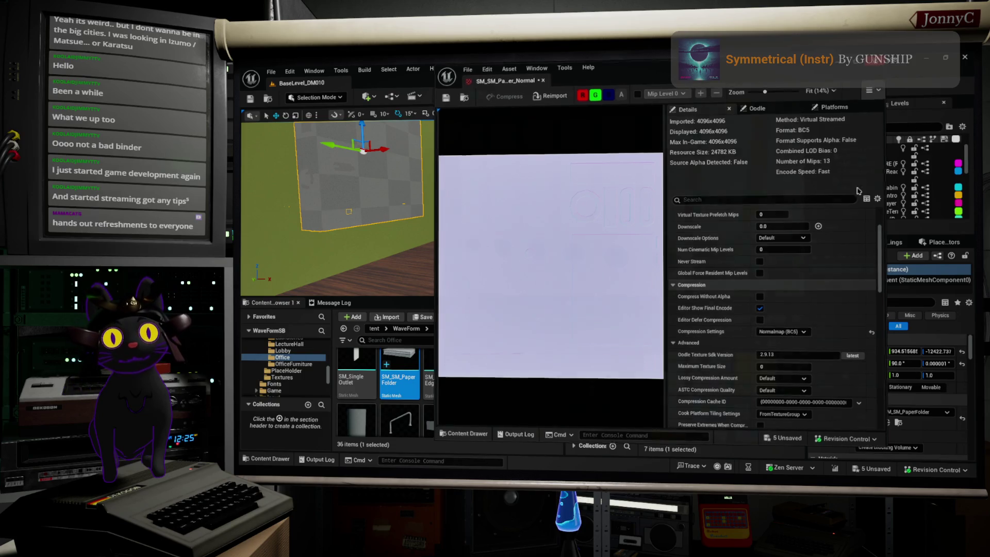
pyautogui.click(879, 61)
pyautogui.keyDown('shift'); pyautogui.click(744, 372); pyautogui.keyUp('shift')
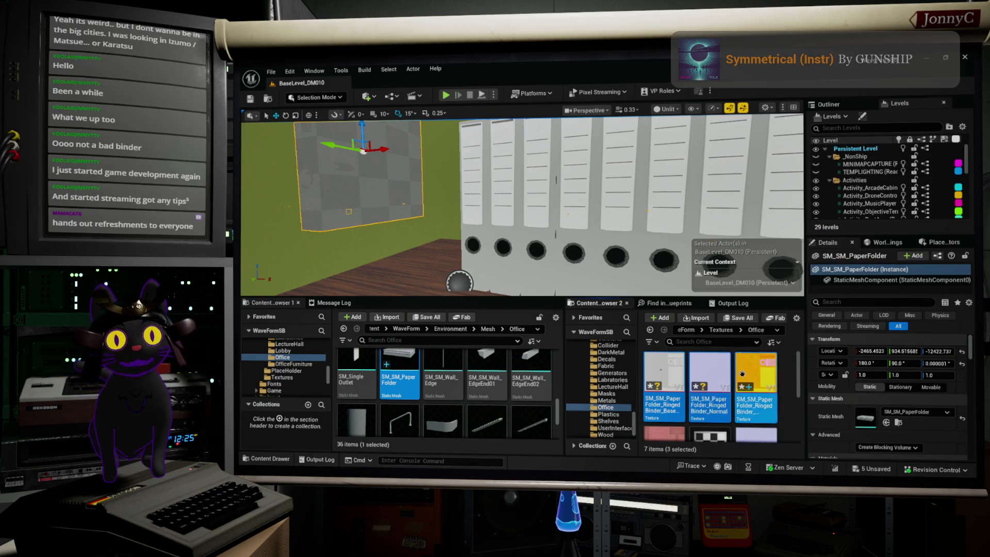
# Batch-rename the three textures, replacing search text SM_SM_ with T_.
pyautogui.rightClick(744, 372)
pyautogui.click(803, 293)
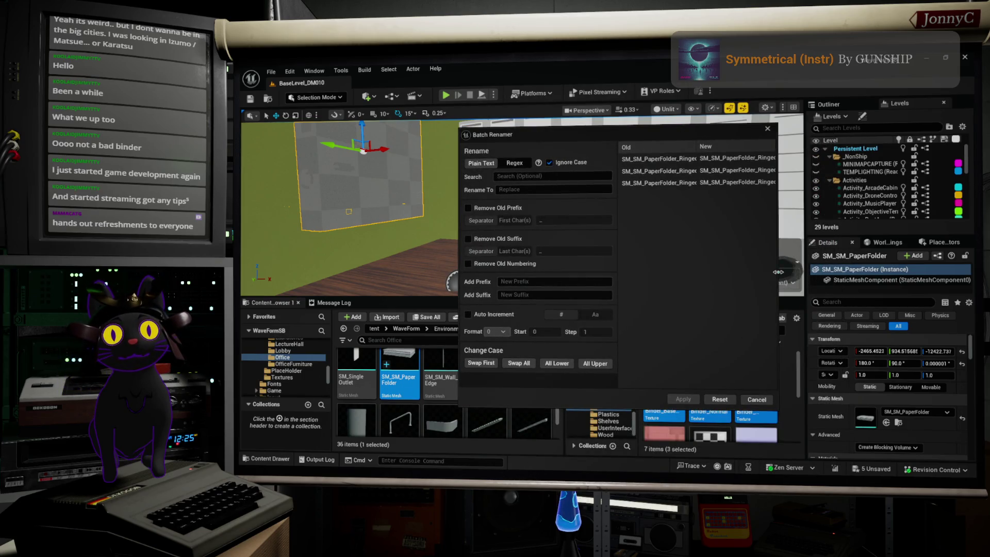
pyautogui.moveTo(778, 272); pyautogui.dragTo(807, 272)
pyautogui.click(529, 176)
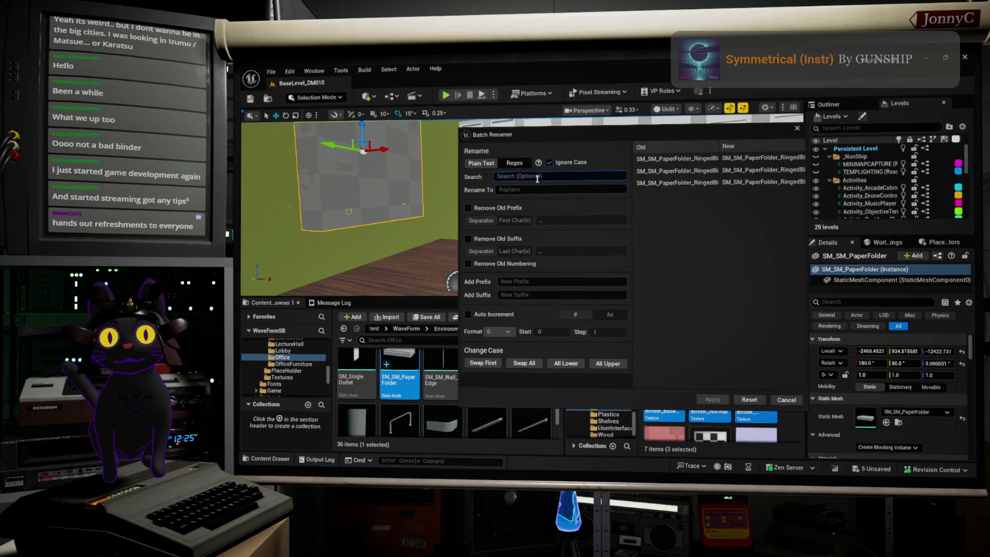
pyautogui.write('SM')
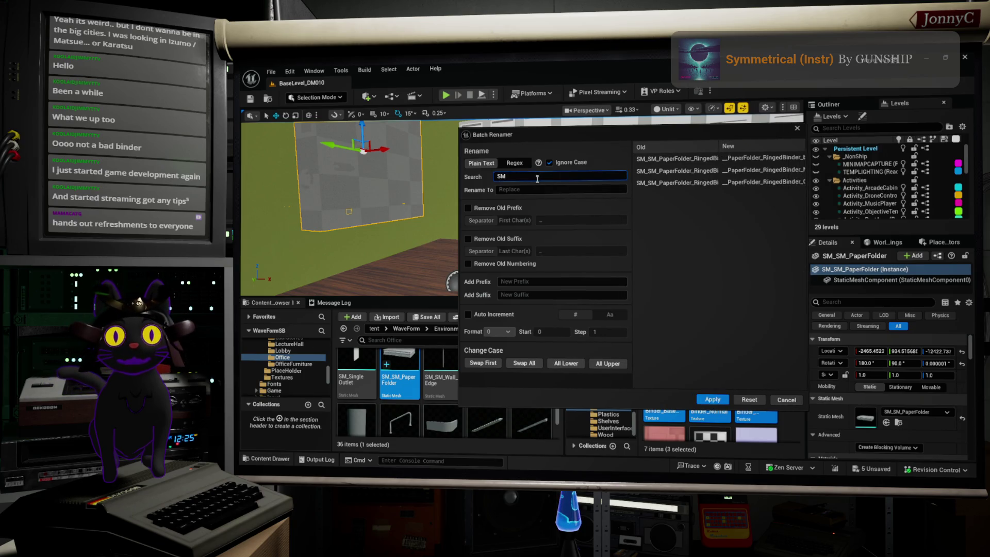
pyautogui.write('_')
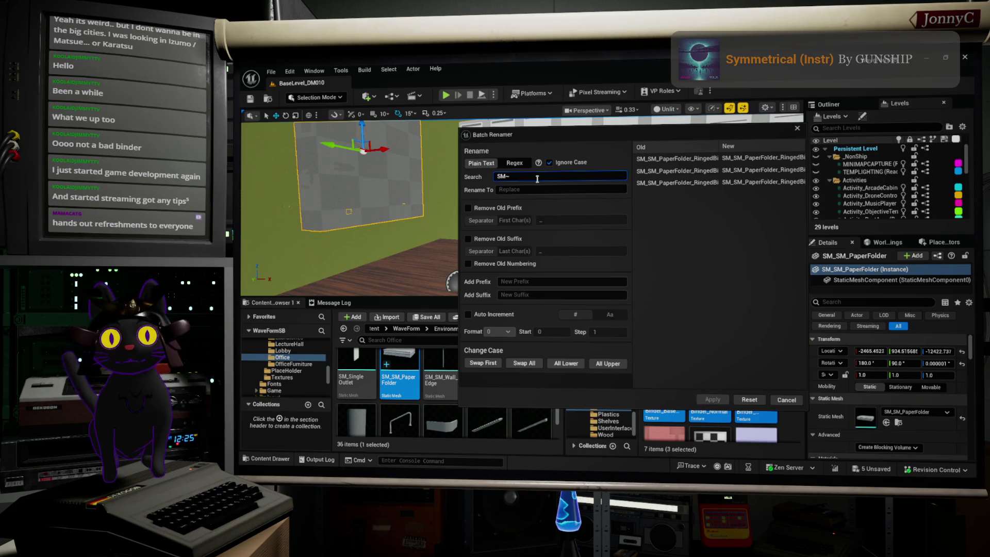
pyautogui.press('BackSpace')
pyautogui.write('_')
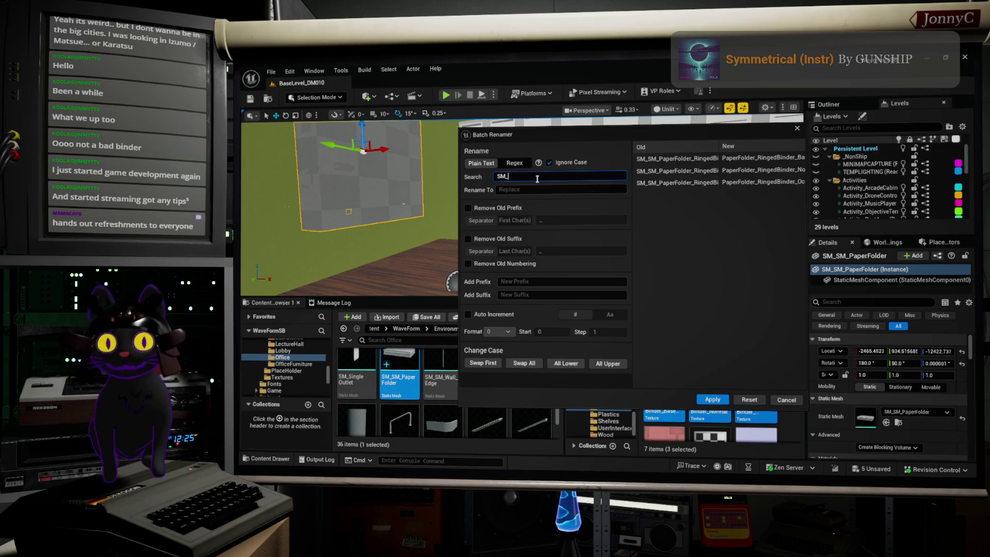
pyautogui.write('SM')
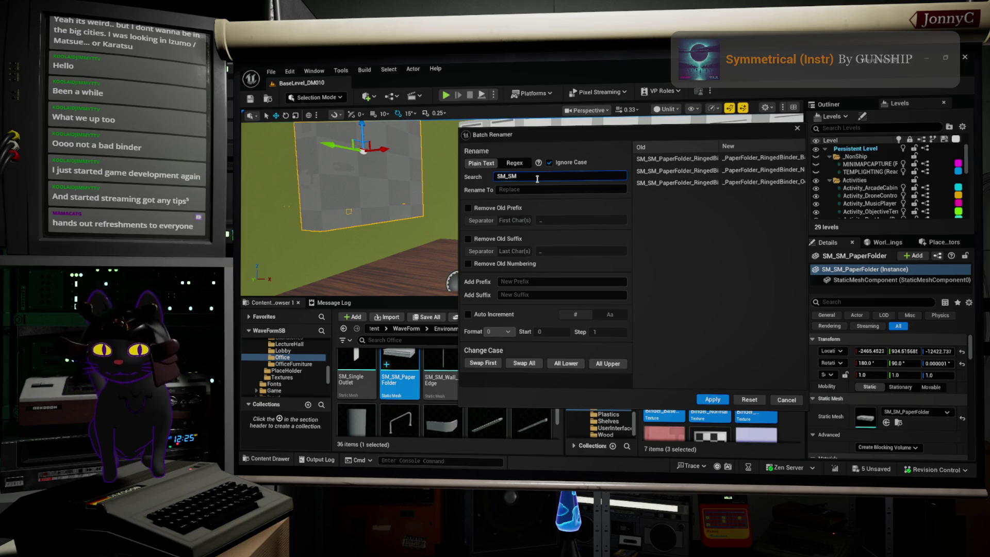
pyautogui.write('_')
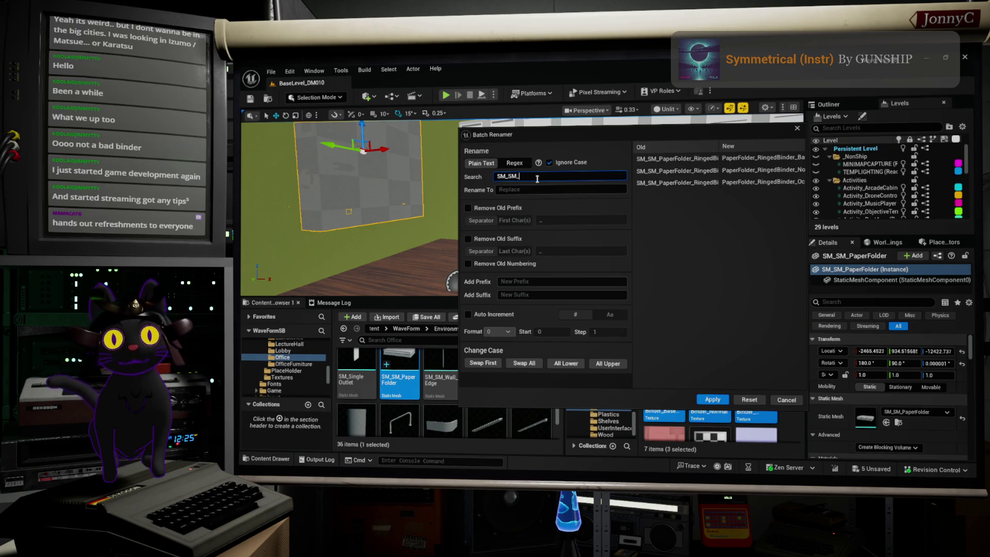
pyautogui.click(564, 187)
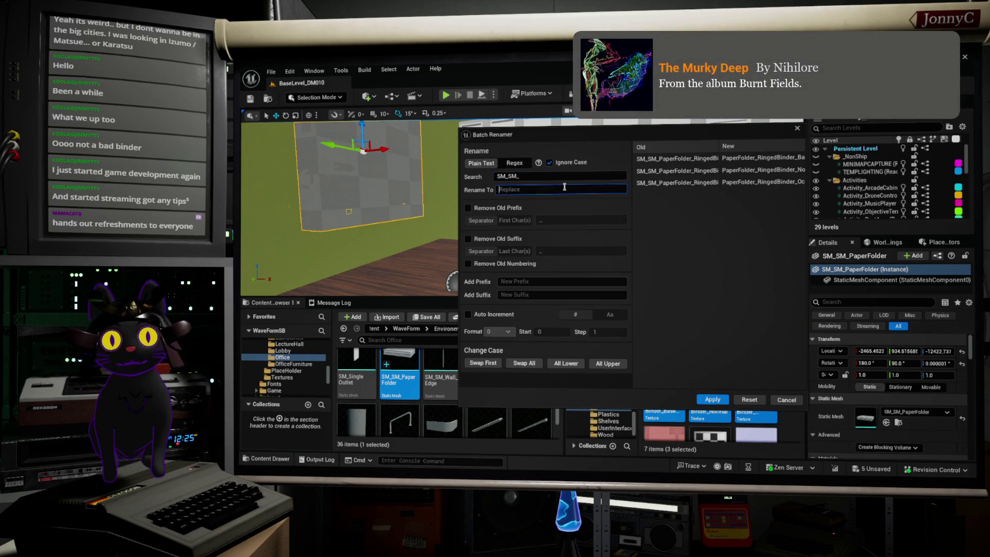
pyautogui.write('T')
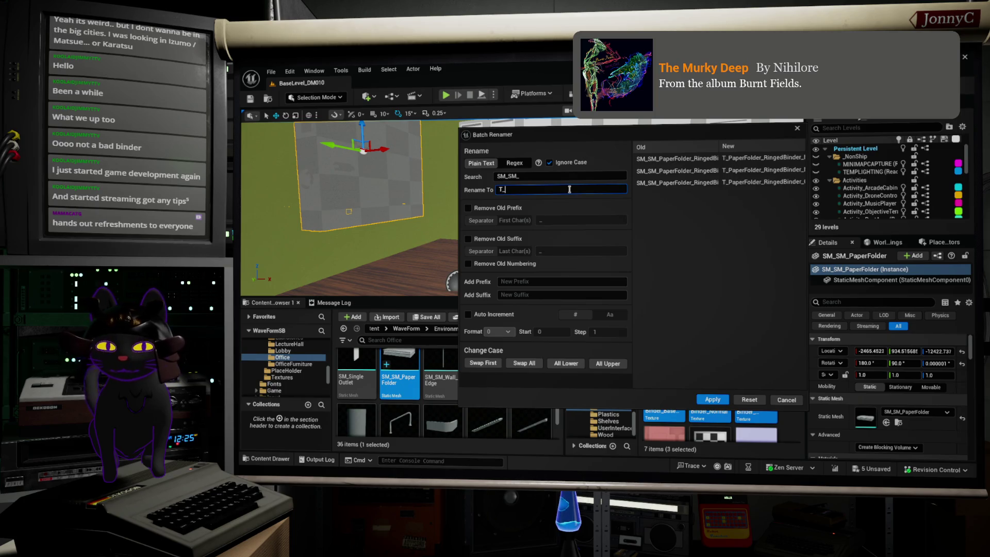
pyautogui.write('_')
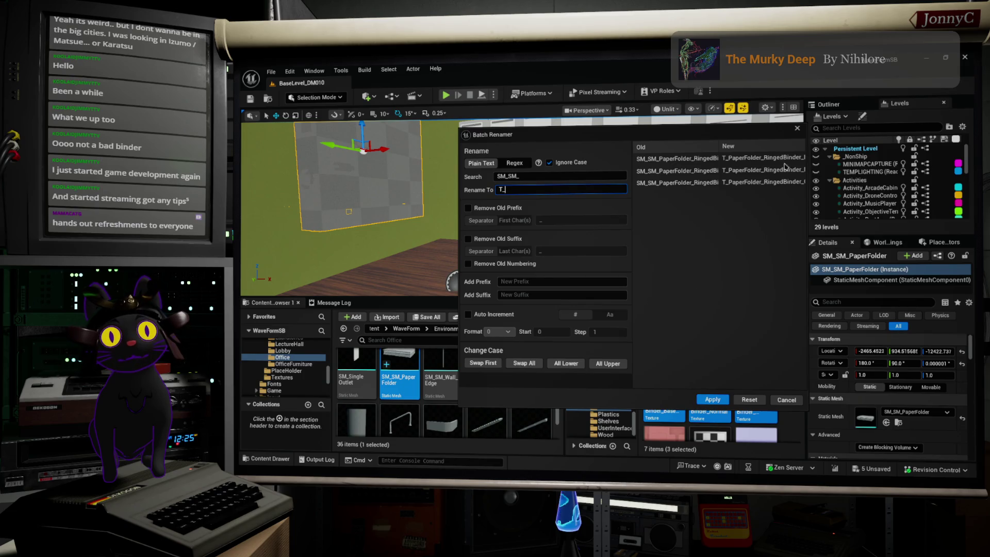
pyautogui.click(719, 400)
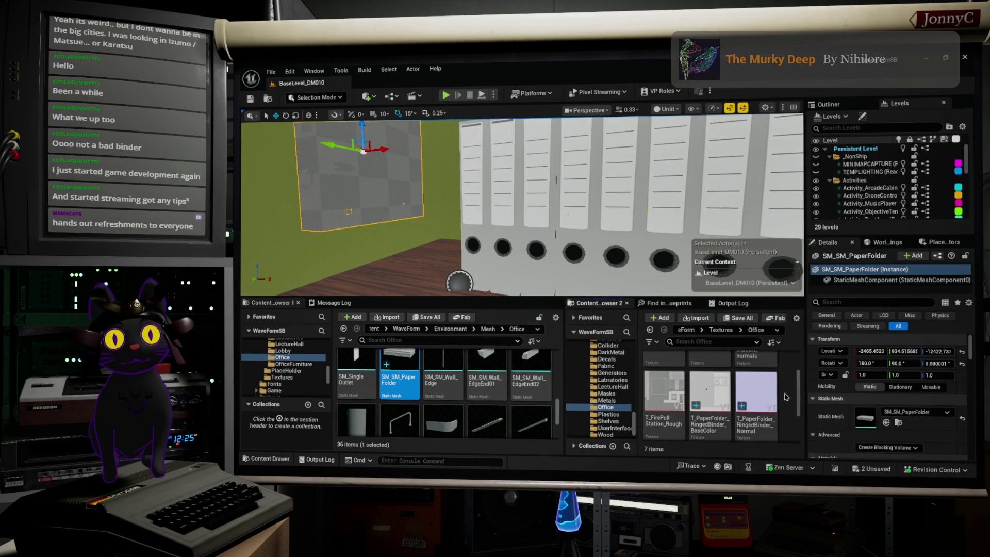
# Select the three renamed binder textures: BaseColor, Normal and occlusion.
pyautogui.scroll(2, 781, 400)
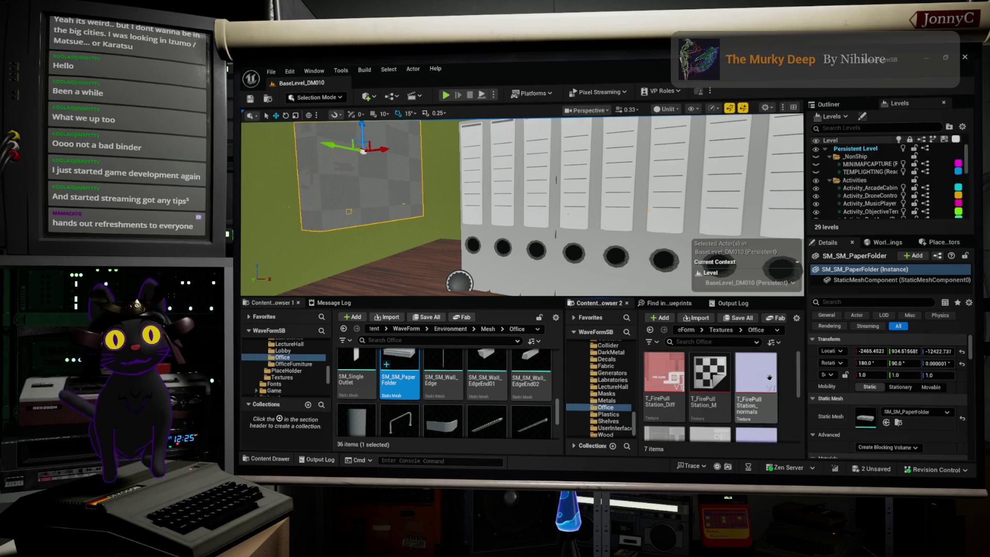
pyautogui.scroll(-2, 779, 381)
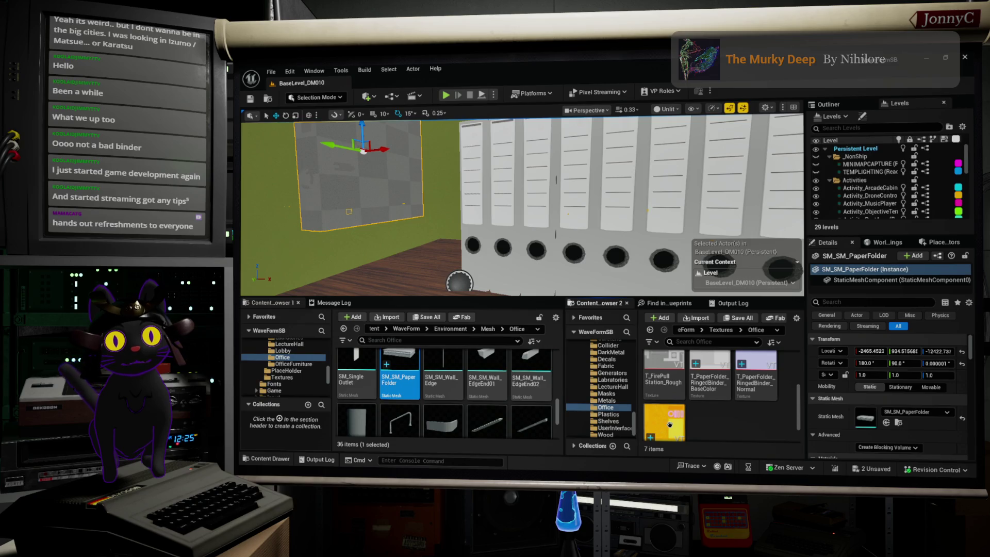
pyautogui.hotkey('ctrl', 'a')
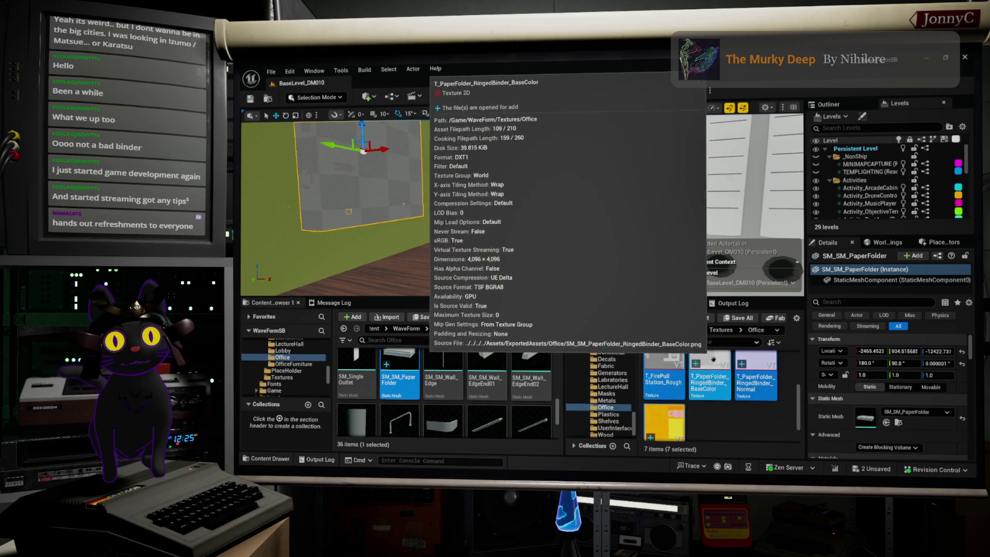
pyautogui.click(658, 418)
pyautogui.keyDown('shift'); pyautogui.click(659, 417); pyautogui.keyUp('shift')
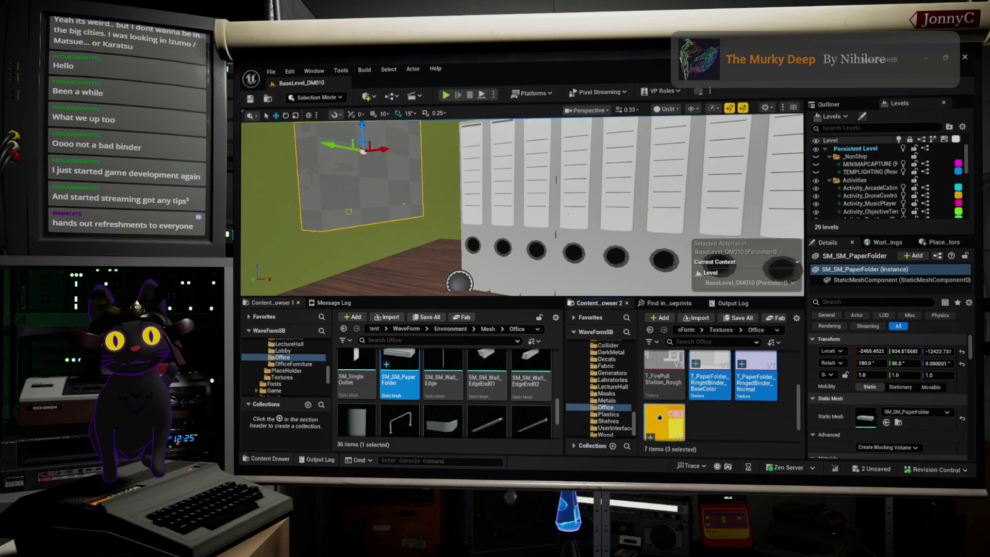
# Batch-rename the selected textures, removing PaperFolder_, then select the occlusion-roughness texture.
pyautogui.rightClick(658, 416)
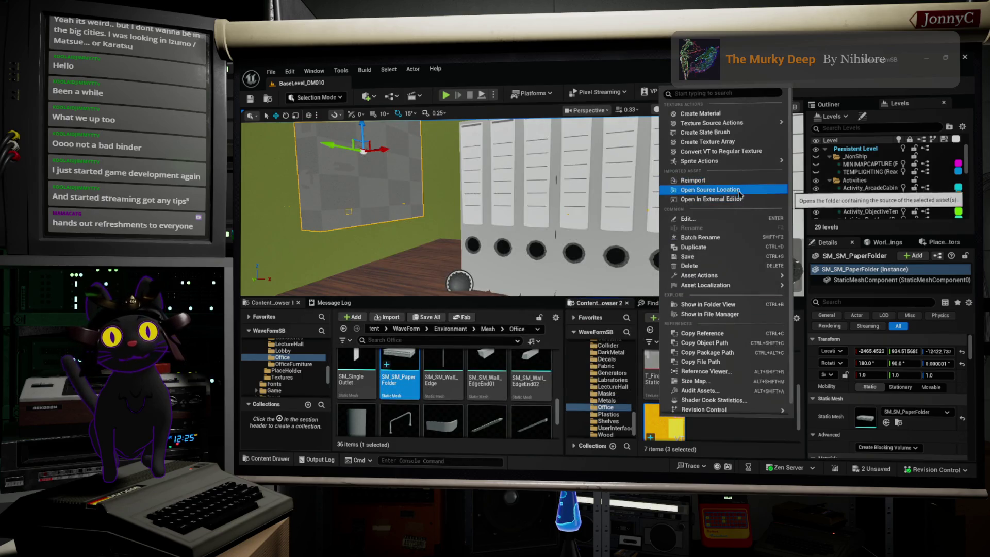
pyautogui.press('Escape')
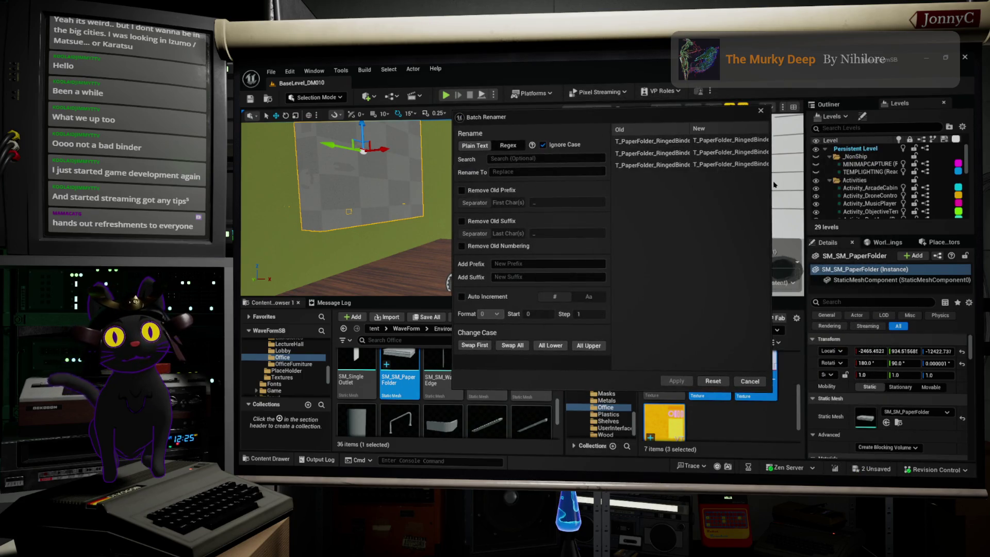
pyautogui.moveTo(772, 181); pyautogui.dragTo(834, 176)
pyautogui.click(560, 157)
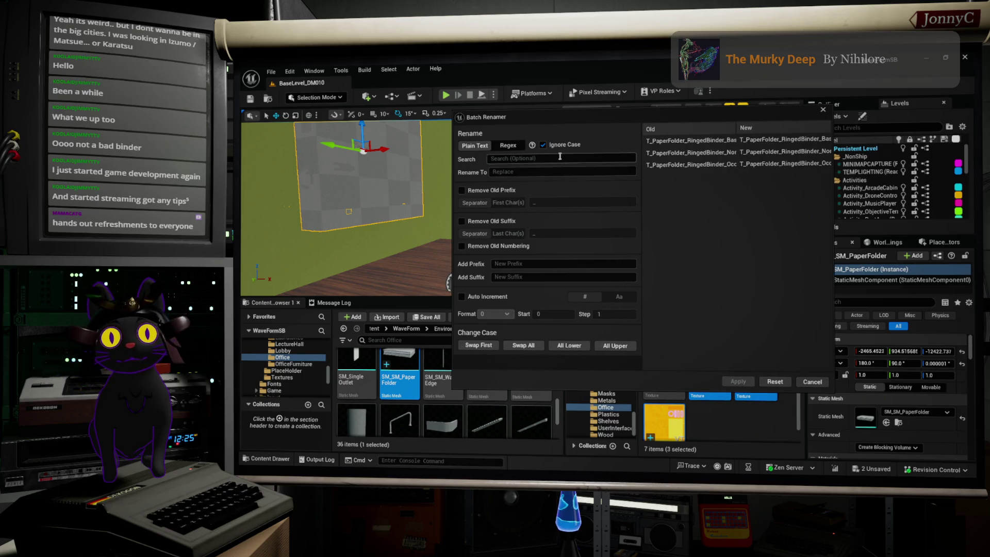
pyautogui.write('PaperFp')
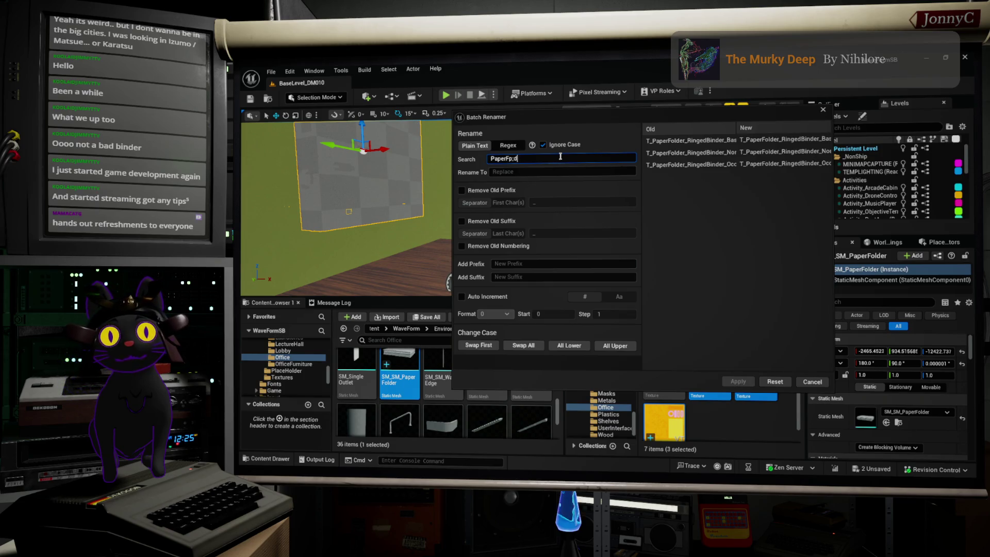
pyautogui.press('BackSpace')
pyautogui.write('ol')
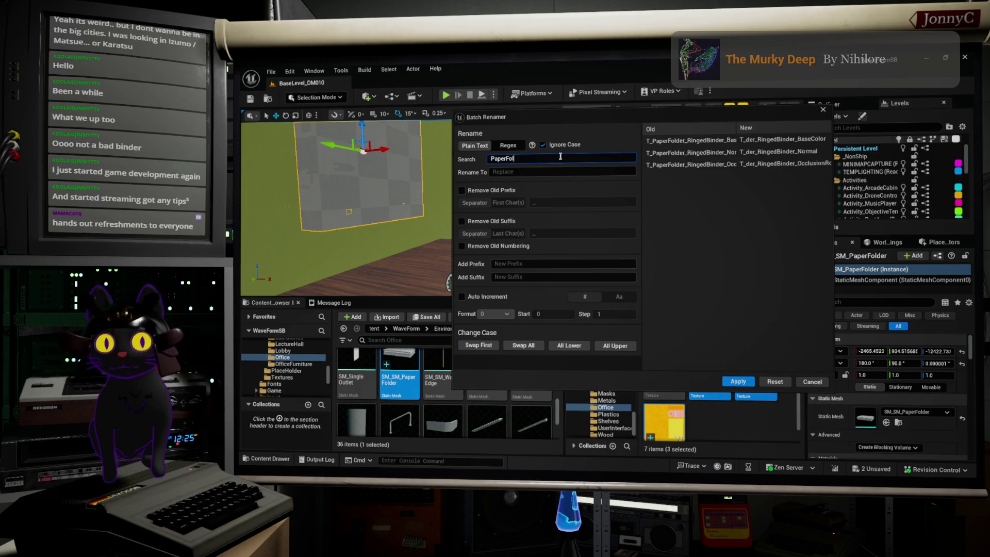
pyautogui.write('der_')
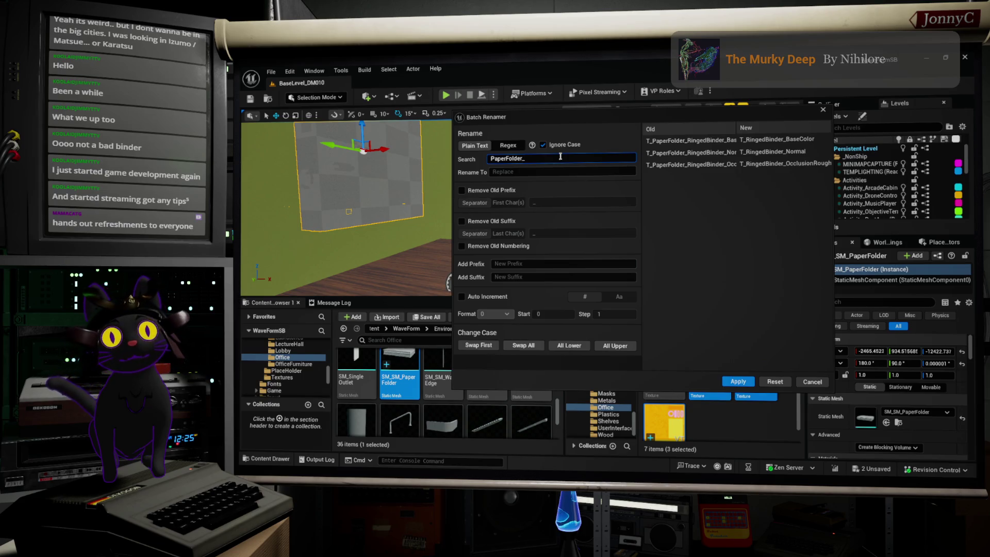
pyautogui.click(736, 382)
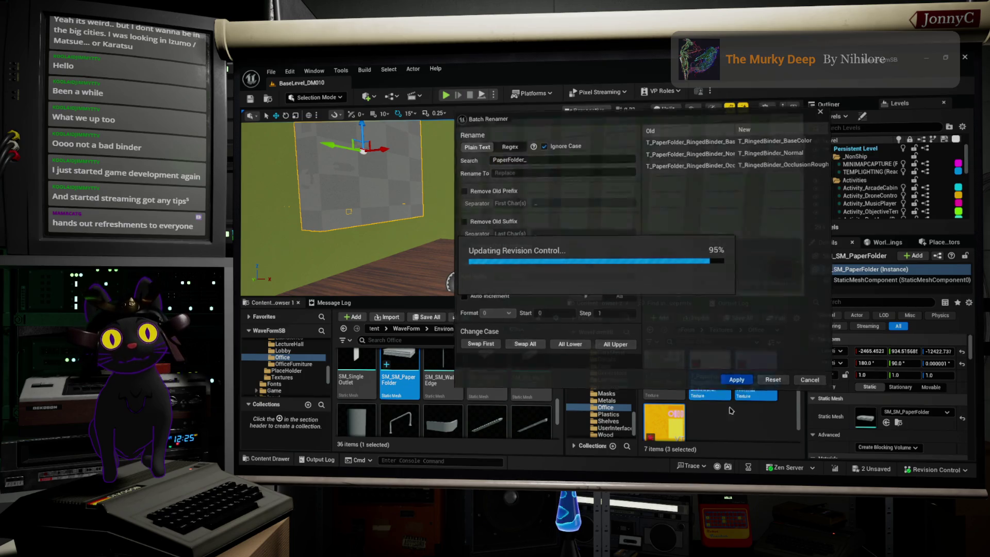
pyautogui.click(676, 434)
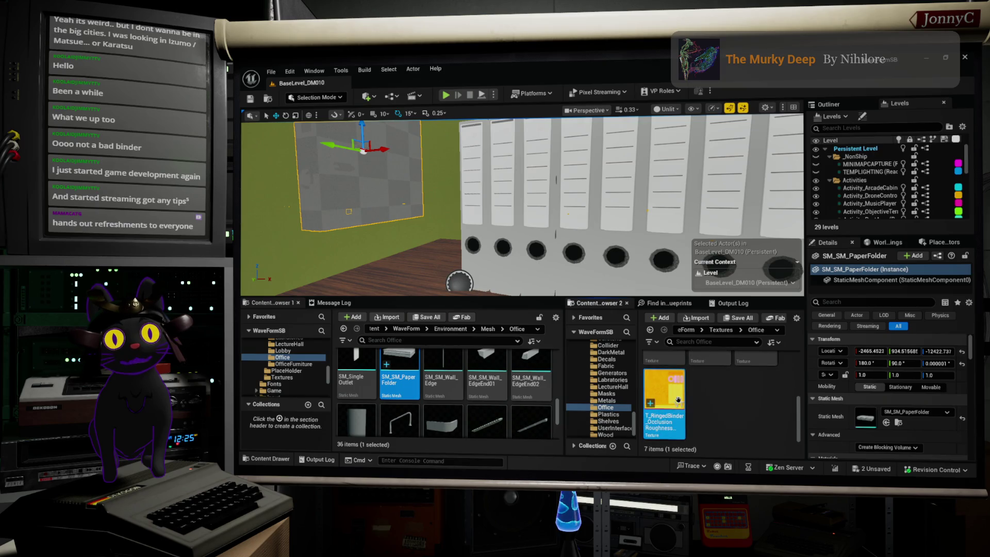
# Rename the occlusion-roughness-metallic texture to T_RingedBinder_ORM.
pyautogui.rightClick(671, 407)
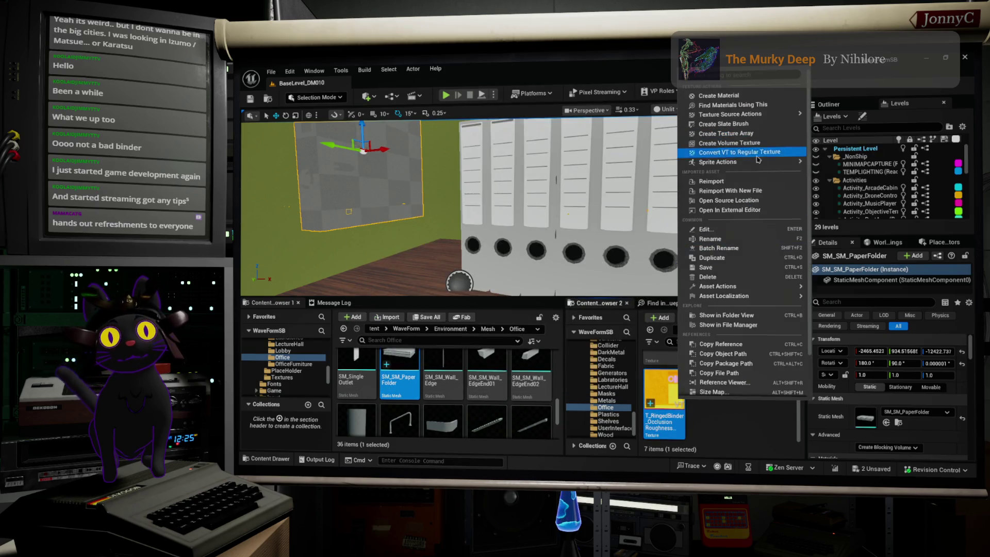
pyautogui.click(742, 238)
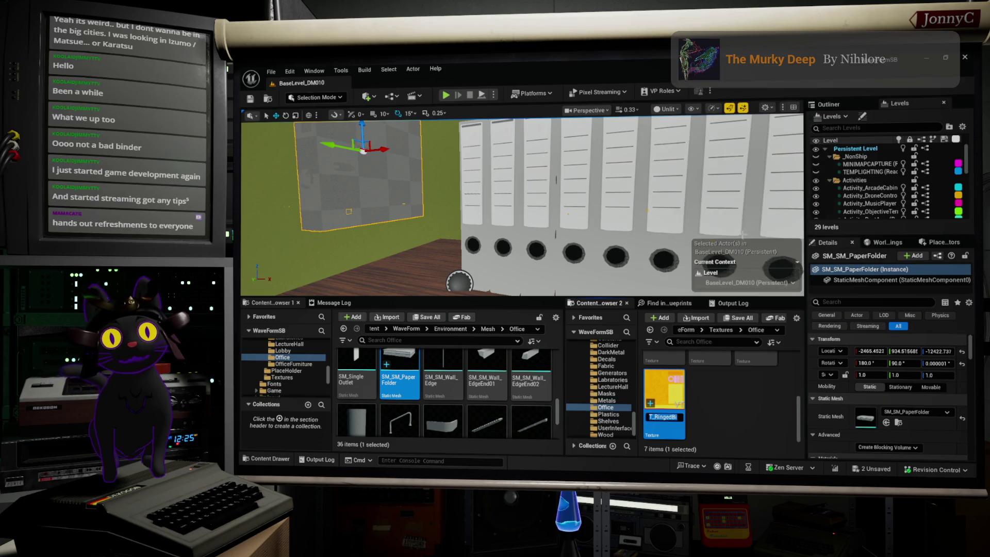
pyautogui.hotkey('ctrl', 'v')
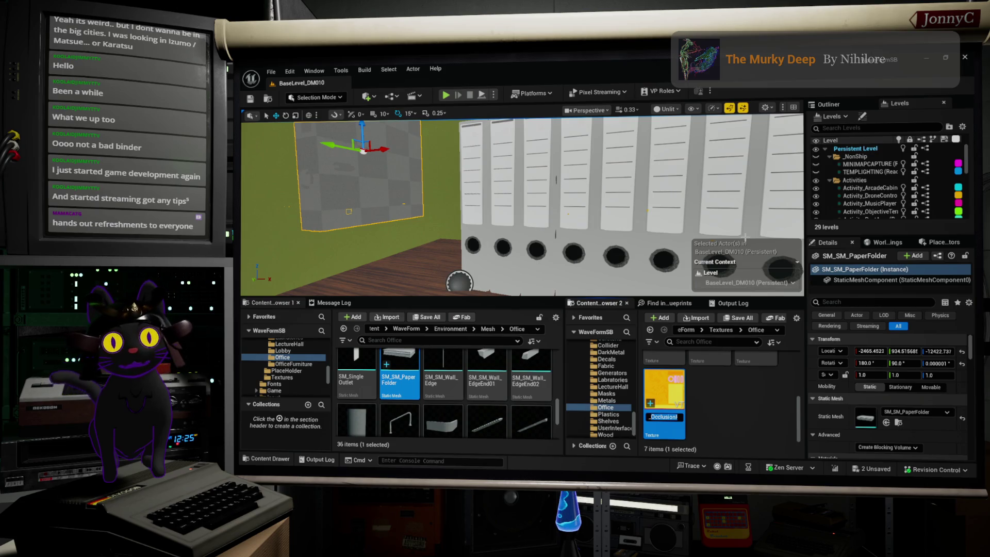
pyautogui.write('inder_ORM')
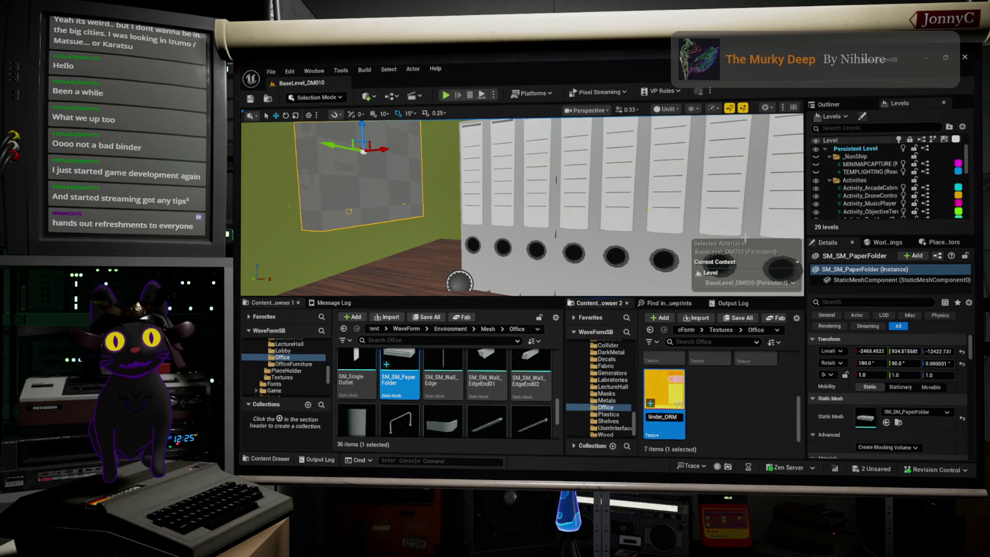
pyautogui.press('Return')
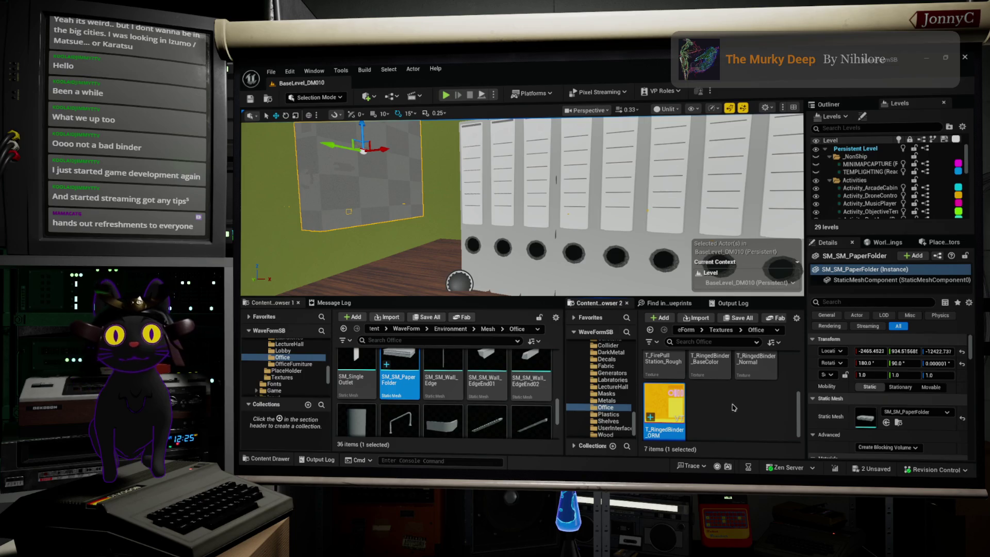
# Frame the paper folder mesh and browse to the Office materials folder.
pyautogui.press('f')
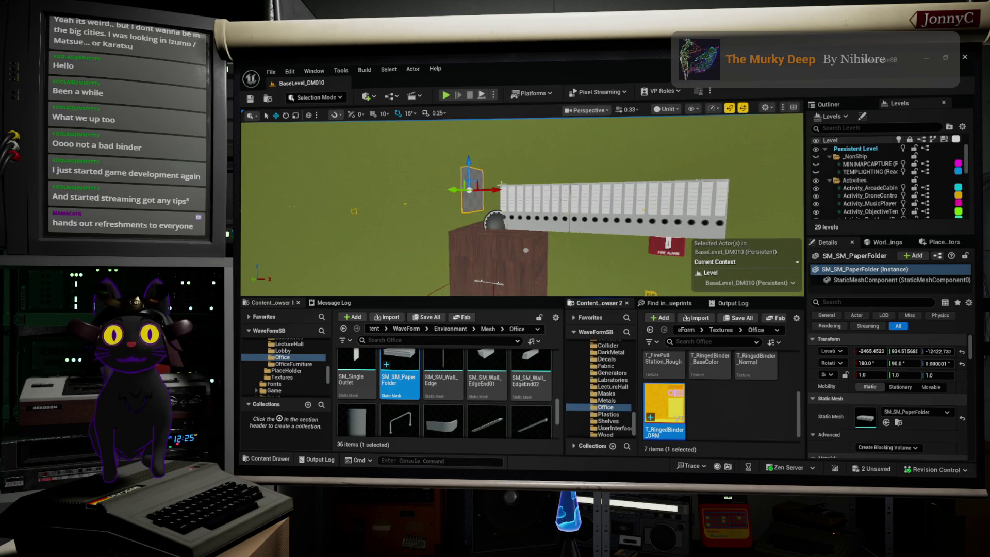
pyautogui.scroll(5, 287, 362)
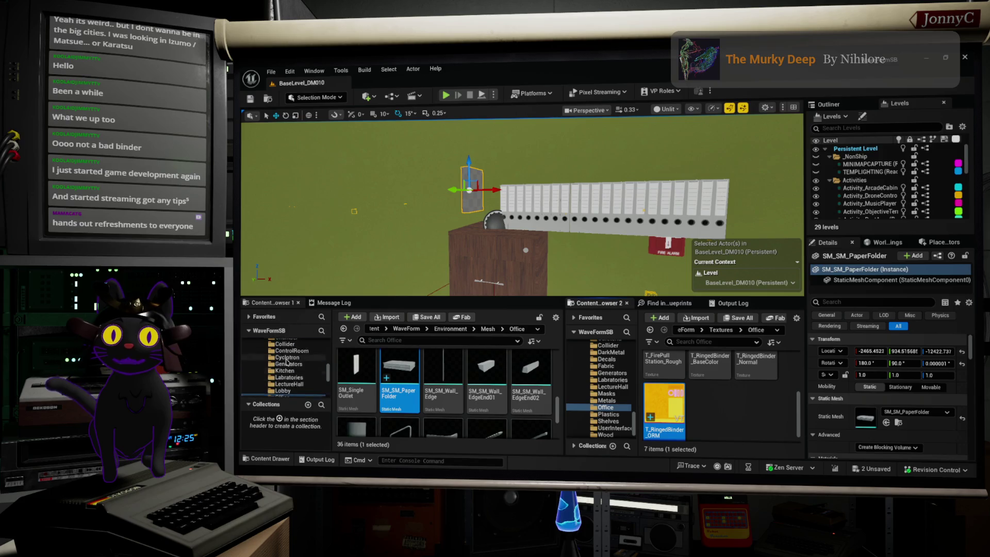
pyautogui.scroll(-10, 287, 366)
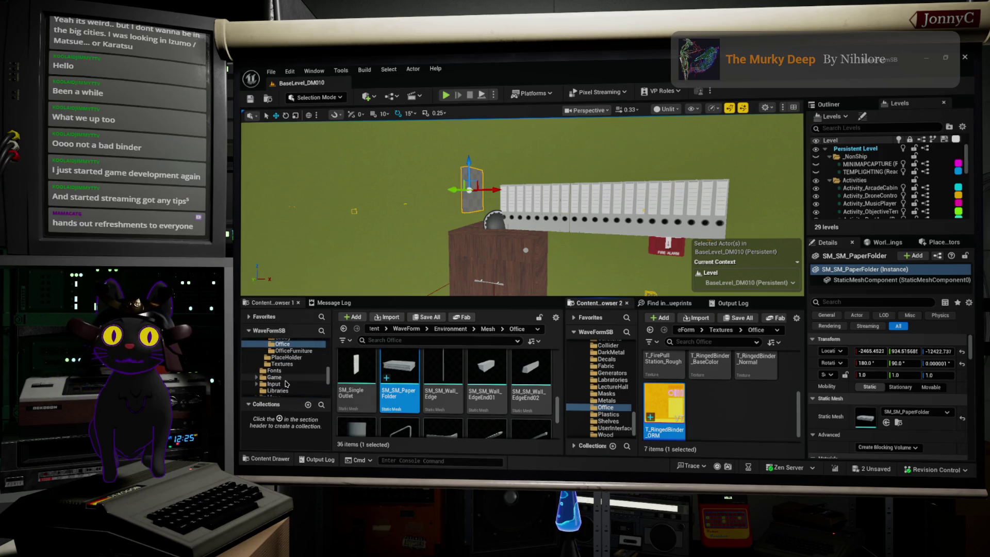
pyautogui.scroll(5, 286, 384)
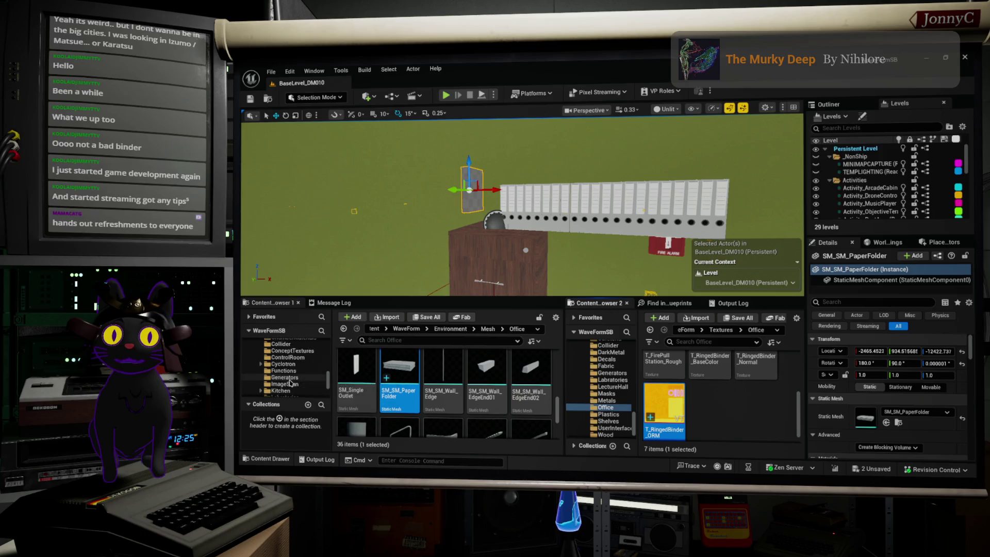
pyautogui.scroll(-1, 290, 384)
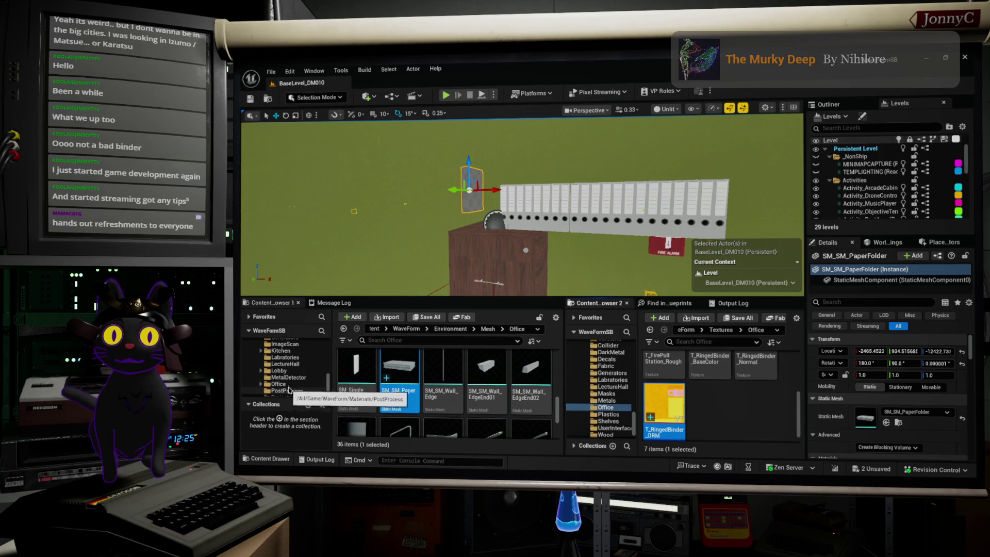
pyautogui.click(289, 384)
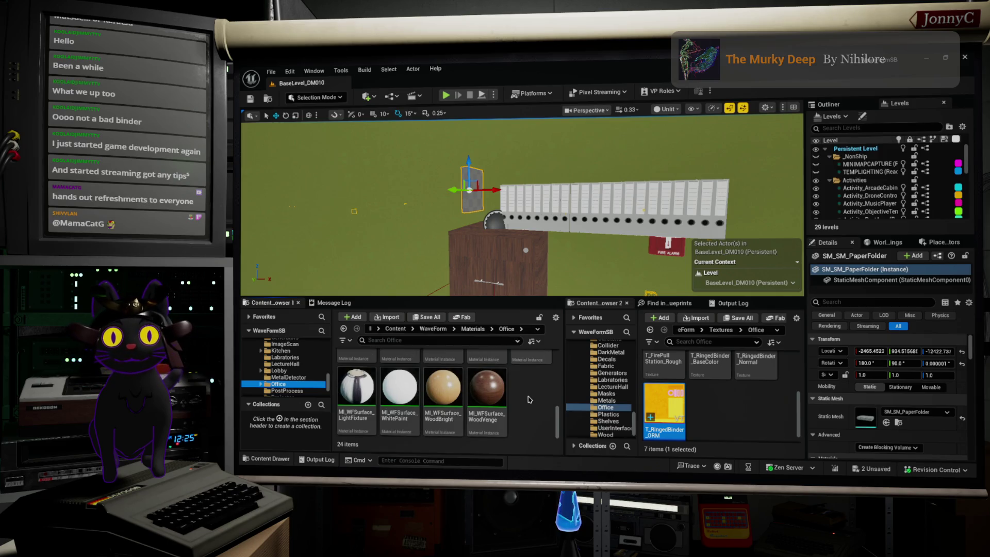
pyautogui.scroll(2, 524, 394)
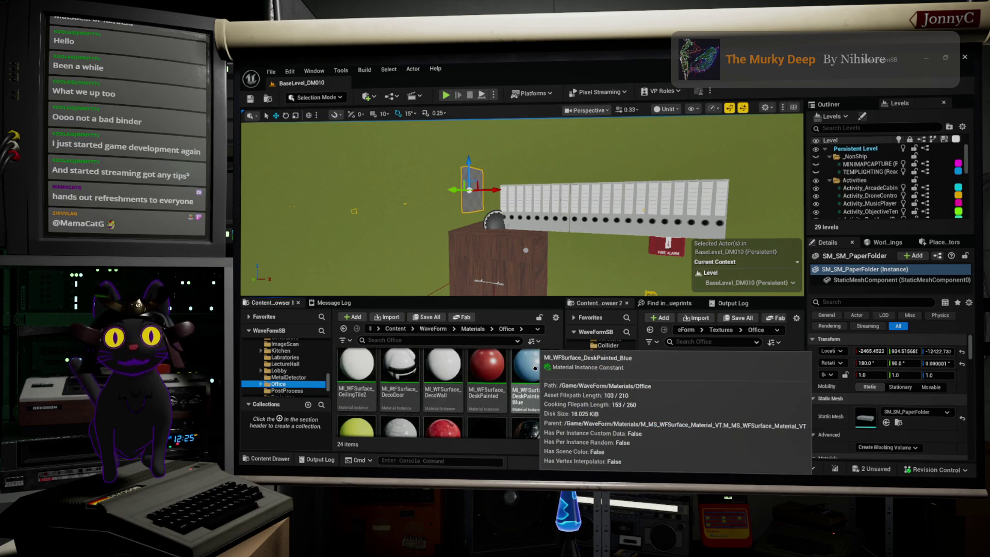
pyautogui.scroll(-3, 534, 368)
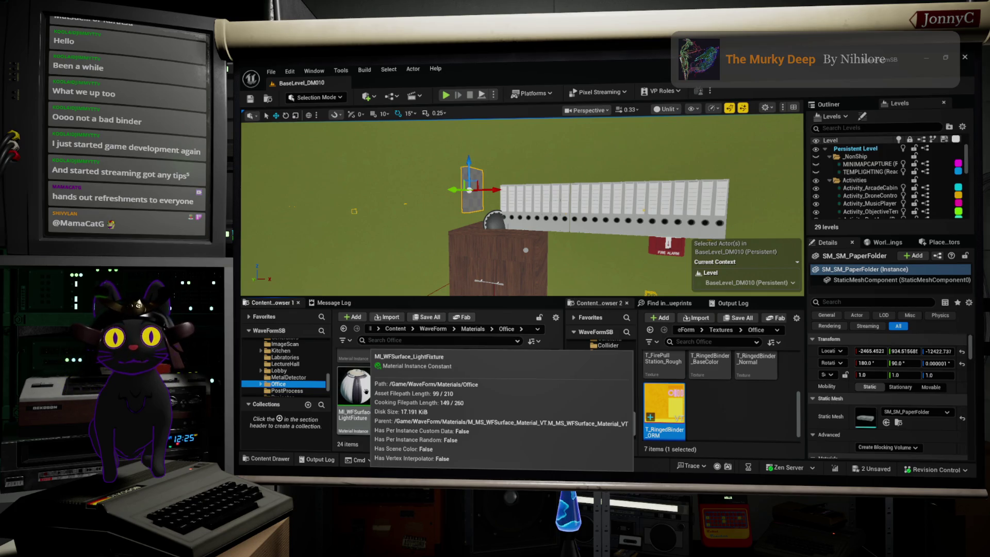
pyautogui.scroll(2, 537, 395)
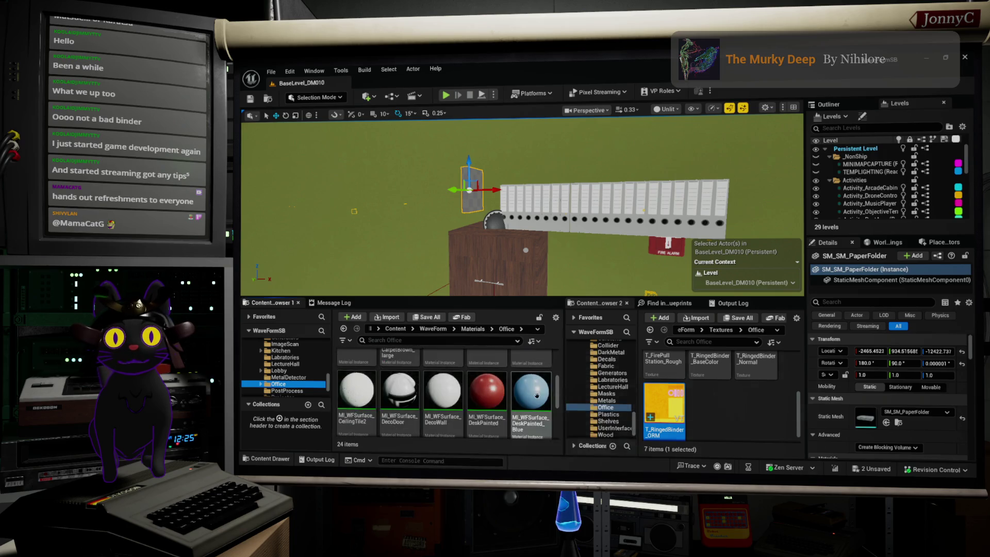
# Duplicate MI_WFSurface_DecoDoor as MI_WFSurface_RingedBinder and open it for editing.
pyautogui.rightClick(393, 397)
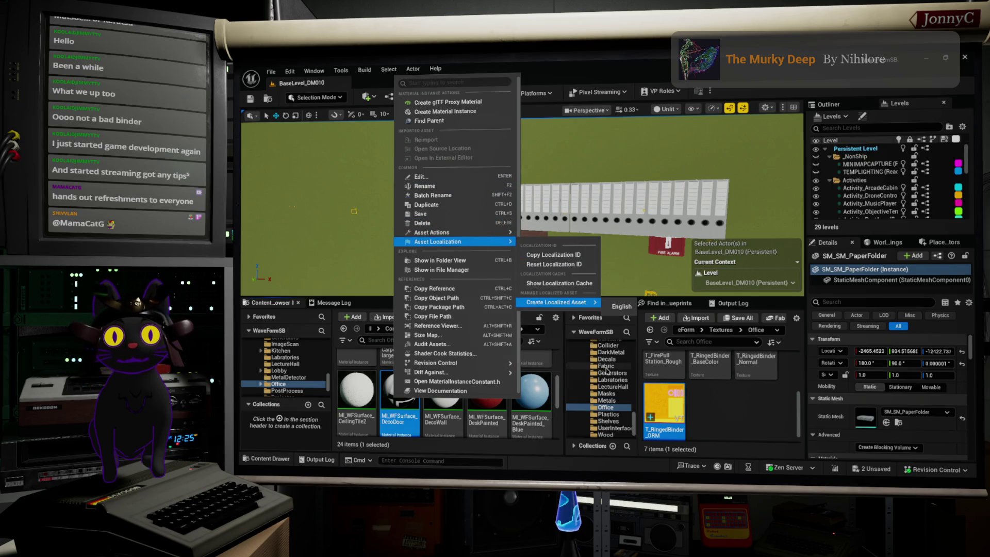
pyautogui.click(463, 204)
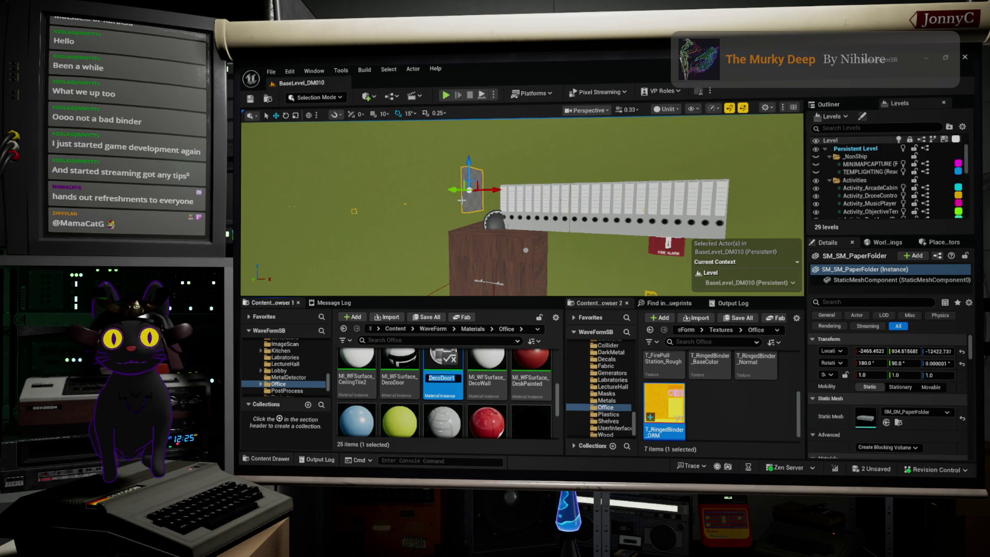
pyautogui.write('RingedBinder')
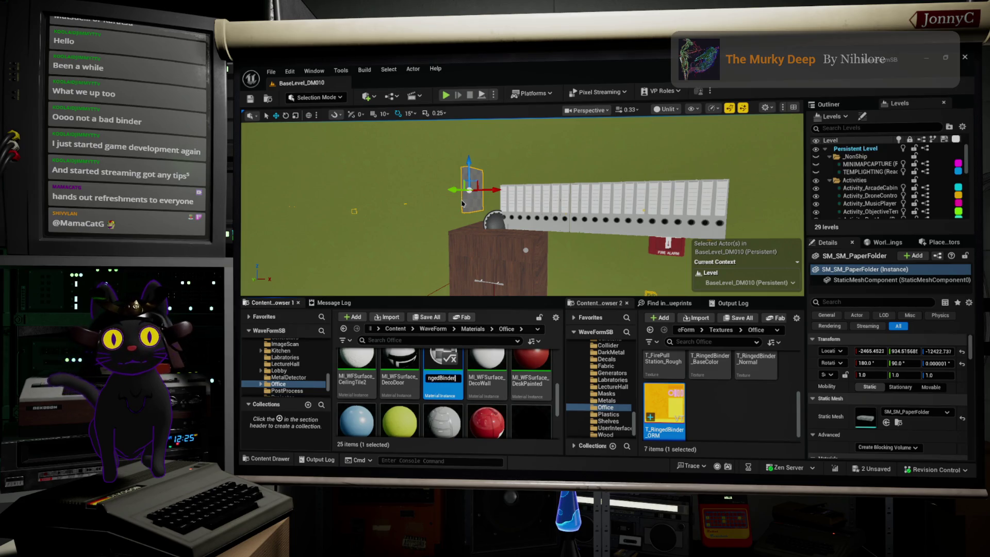
pyautogui.press('Return')
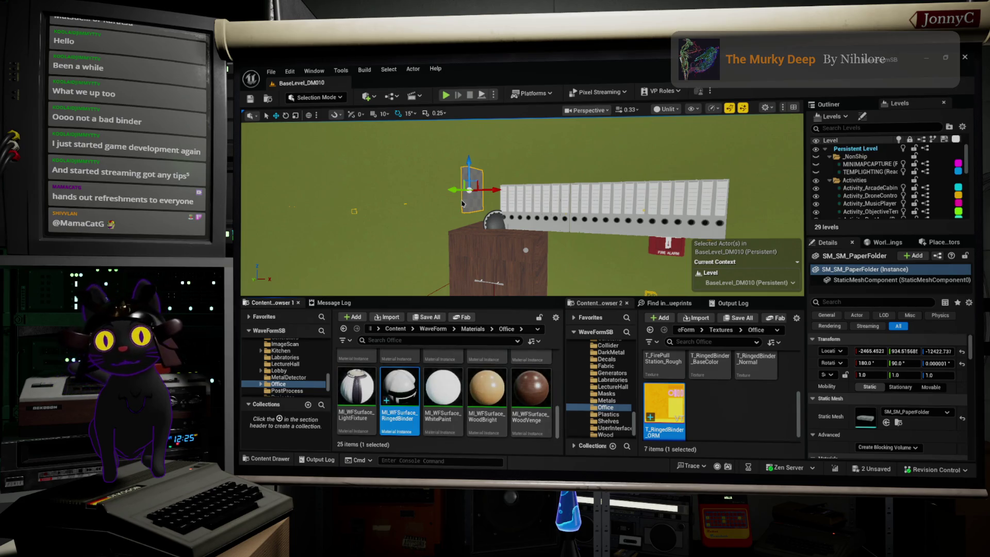
pyautogui.doubleClick(400, 392)
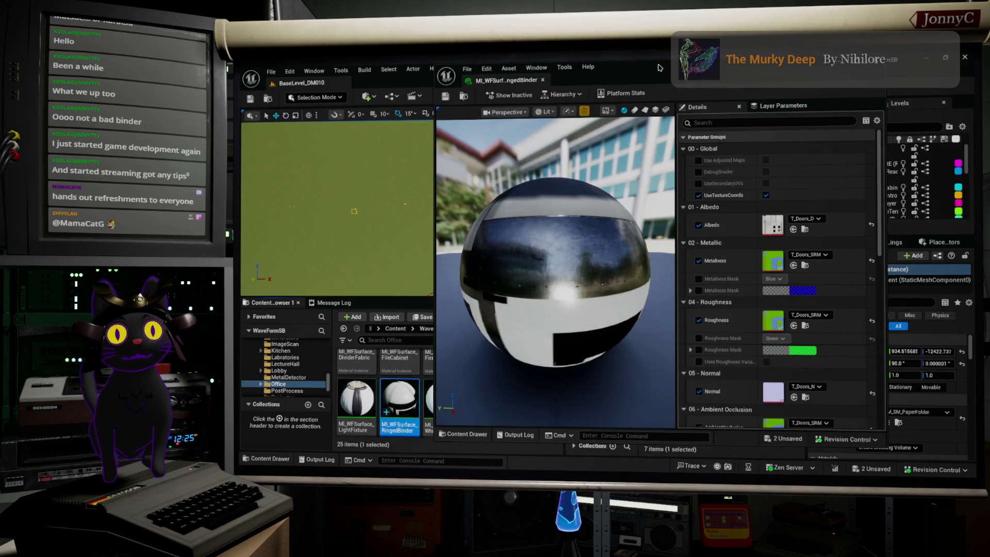
# Assign T_RingedBinder_BaseColor to Albedo, T_RingedBinder_Normal to Normal, and T_RingedBinder_ORM to Roughness and AO.
pyautogui.doubleClick(653, 68)
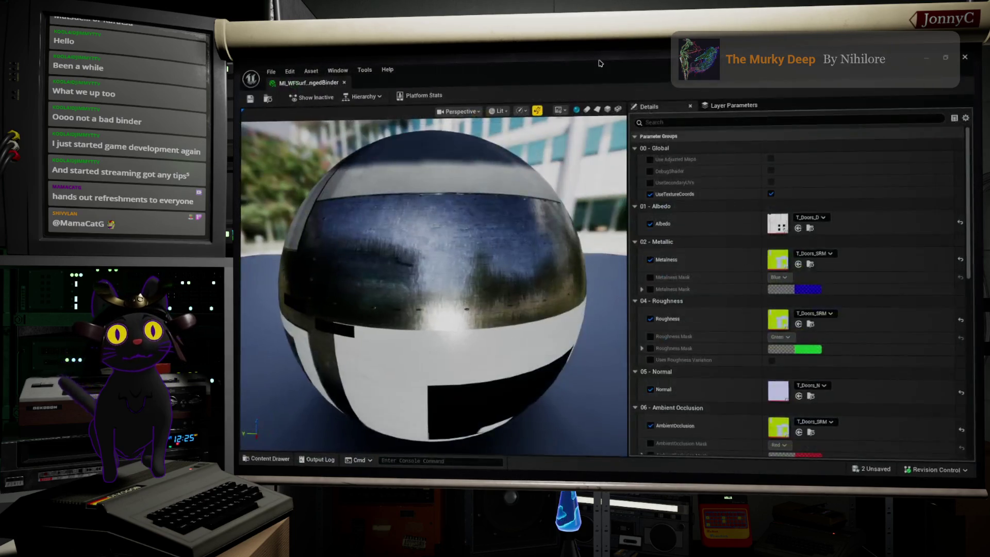
pyautogui.moveTo(601, 67)
pyautogui.mouseDown()
pyautogui.moveTo(558, 87)
pyautogui.moveTo(450, 87)
pyautogui.mouseUp()
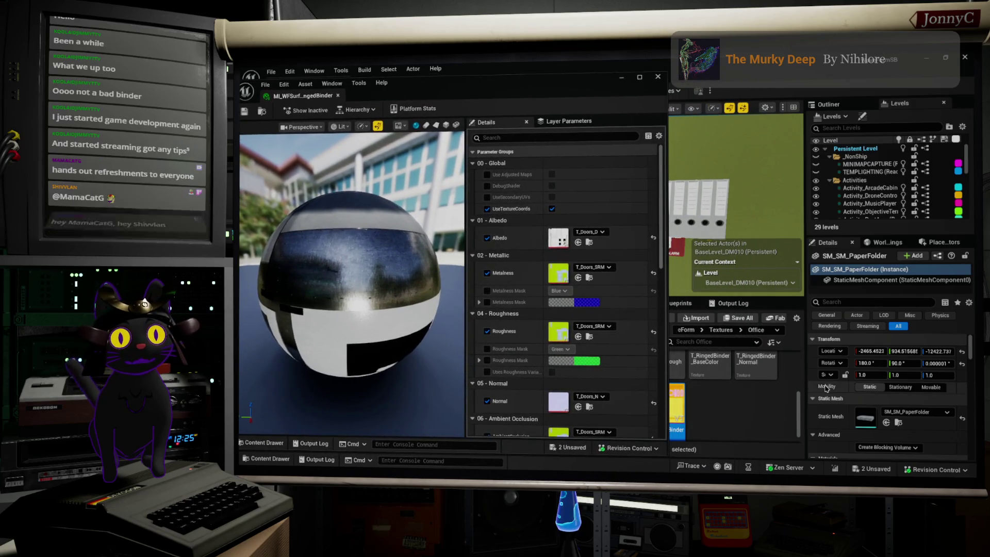
pyautogui.click(710, 370)
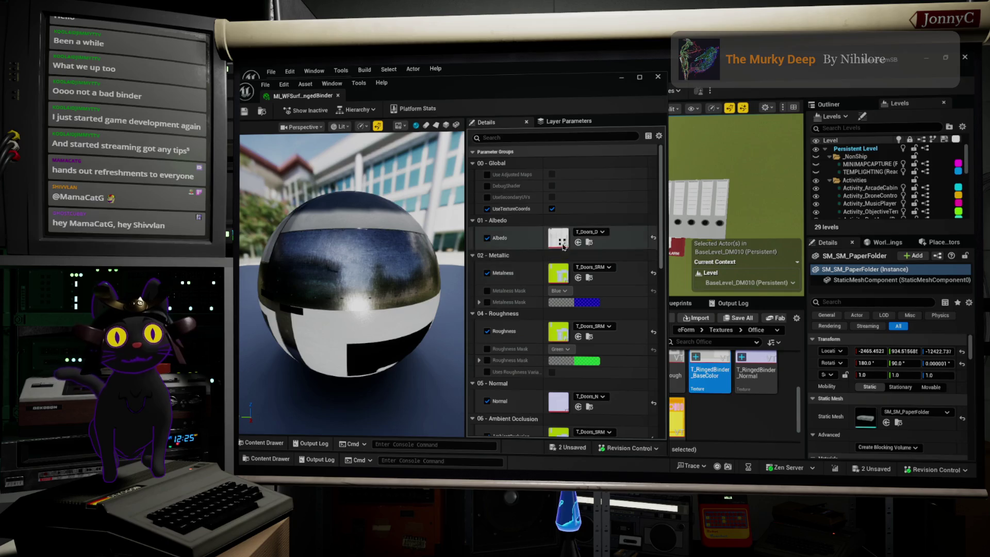
pyautogui.click(578, 242)
pyautogui.click(756, 371)
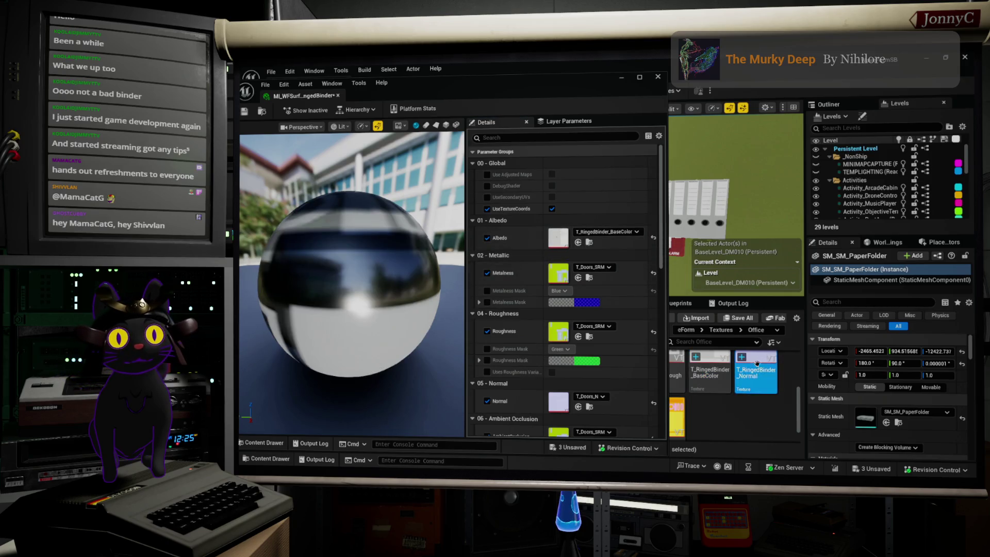
pyautogui.click(578, 406)
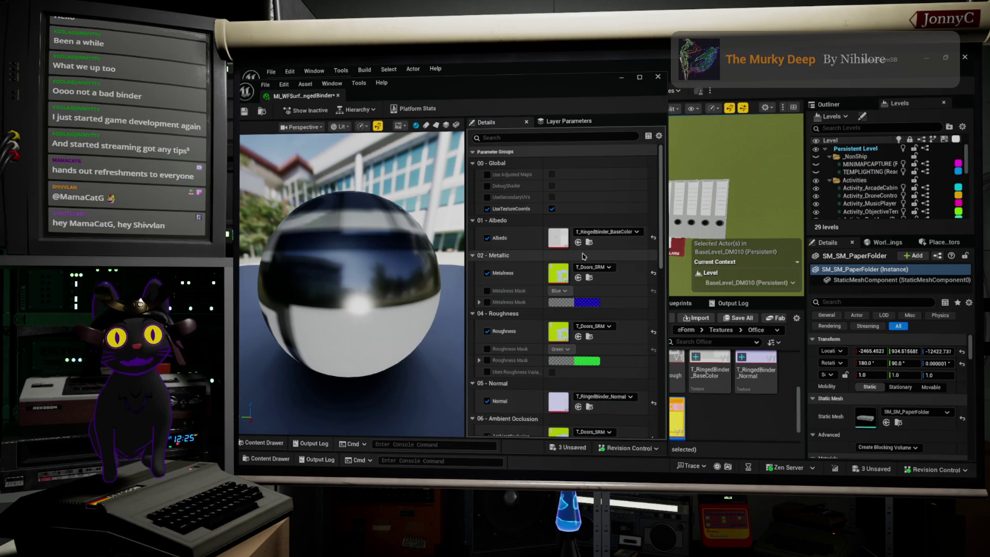
pyautogui.click(578, 336)
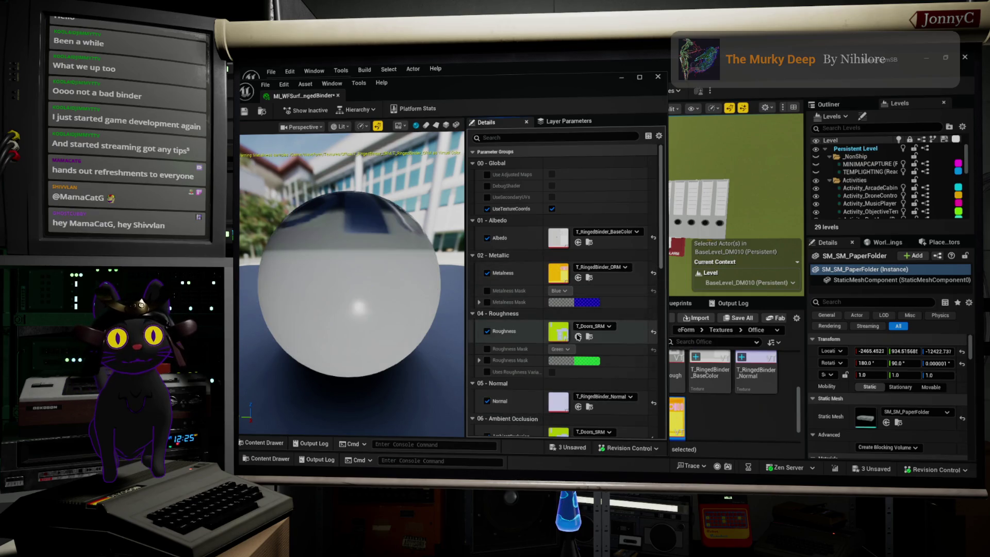
pyautogui.scroll(-3, 596, 336)
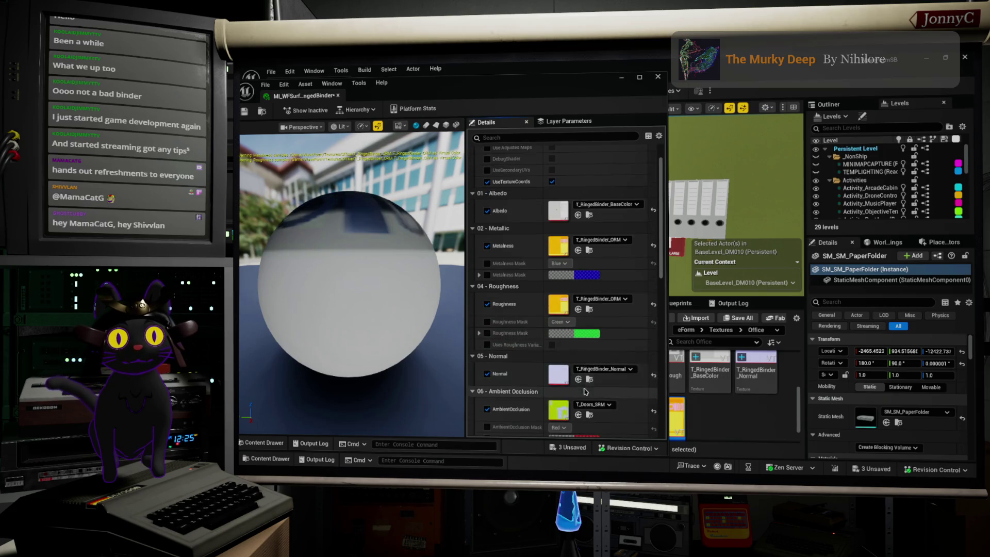
pyautogui.click(578, 401)
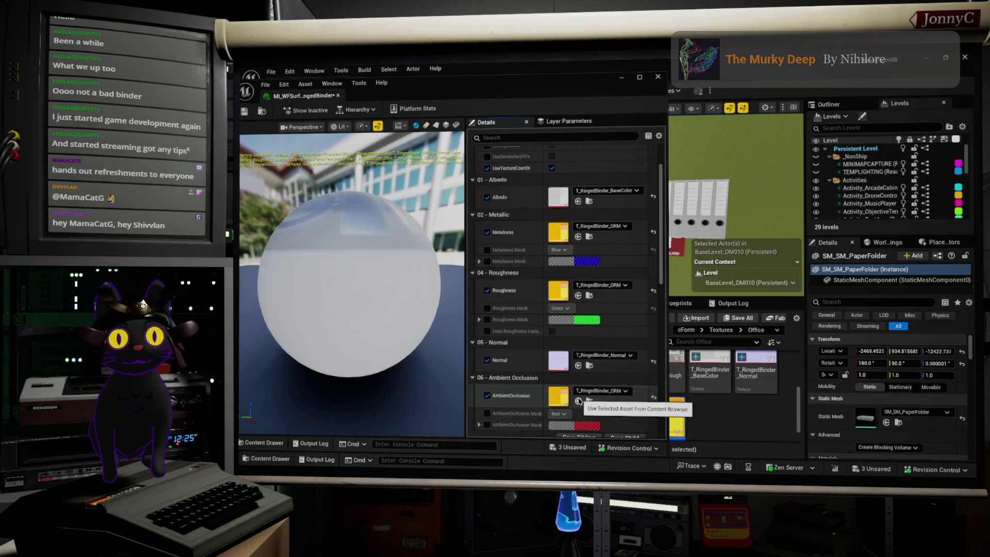
# Open the SM_SM_PaperFolder mesh and dock its editor beside the material instance.
pyautogui.moveTo(343, 270); pyautogui.dragTo(392, 273)
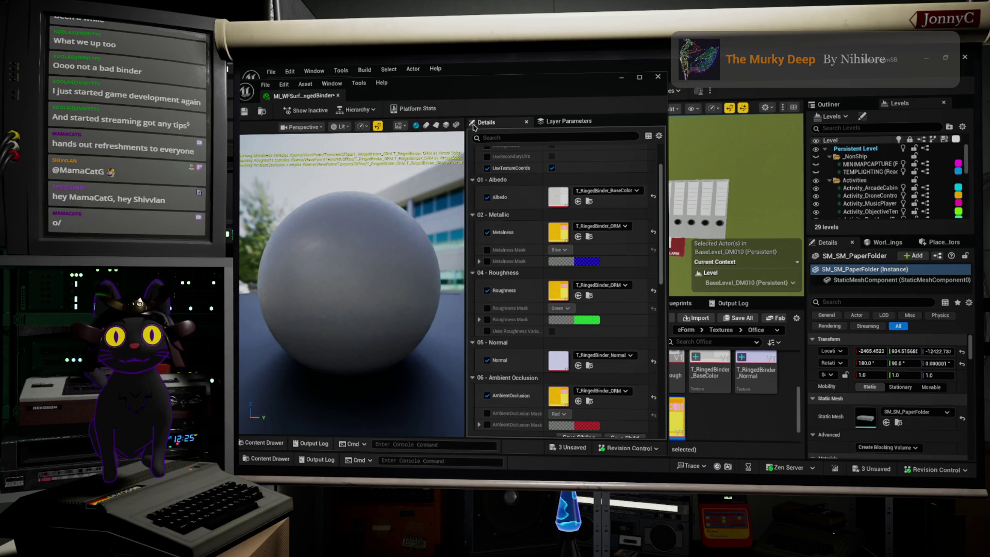
pyautogui.moveTo(487, 95)
pyautogui.mouseDown()
pyautogui.moveTo(844, 94)
pyautogui.moveTo(473, 178)
pyautogui.moveTo(417, 260)
pyautogui.mouseUp()
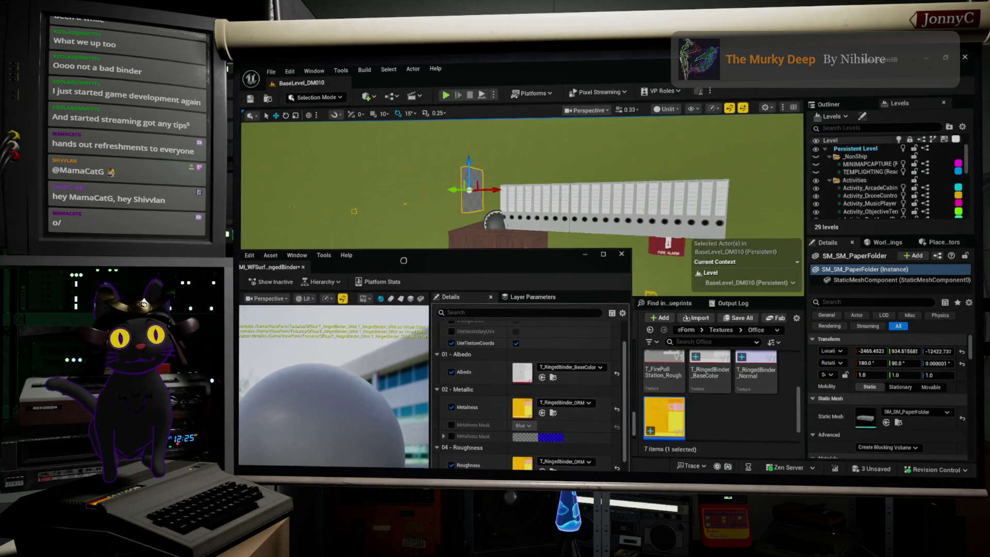
pyautogui.doubleClick(865, 417)
pyautogui.moveTo(541, 254); pyautogui.dragTo(872, 160)
pyautogui.click(664, 176)
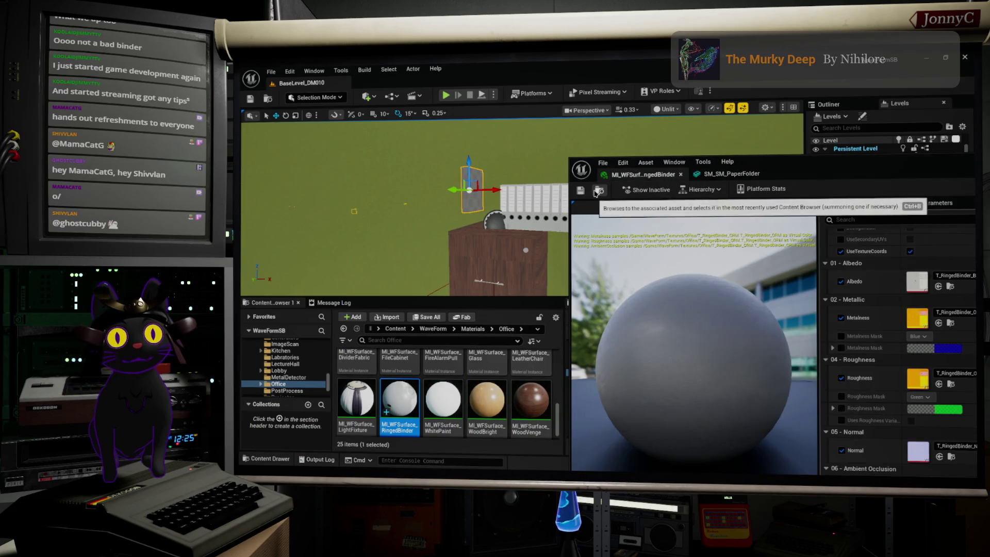
# Apply MI_WFSurface_RingedBinder to the SM_SM_PaperFolder mesh and frame the binder.
pyautogui.click(732, 174)
pyautogui.doubleClick(796, 160)
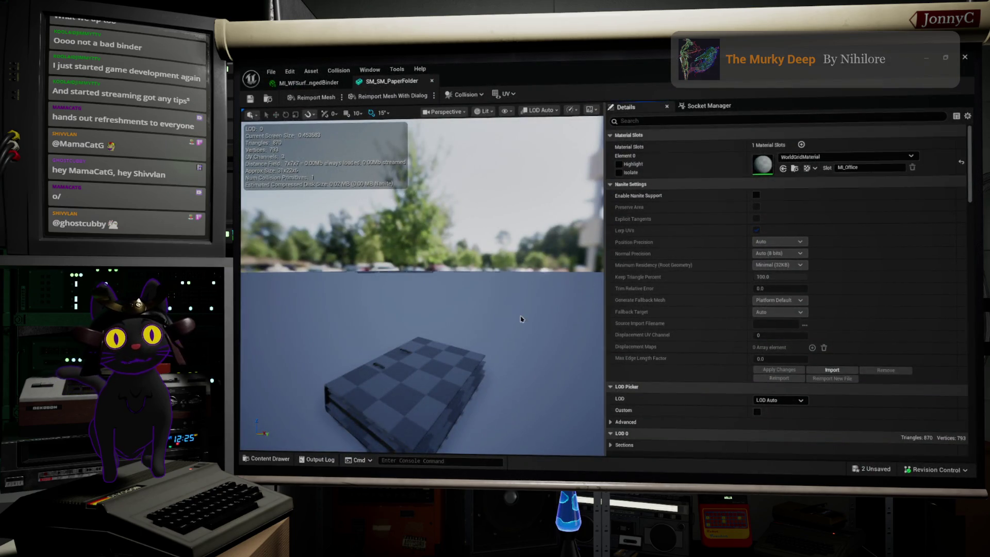
pyautogui.click(783, 168)
pyautogui.moveTo(423, 319)
pyautogui.mouseDown()
pyautogui.moveTo(351, 315)
pyautogui.moveTo(374, 312)
pyautogui.moveTo(374, 281)
pyautogui.mouseUp()
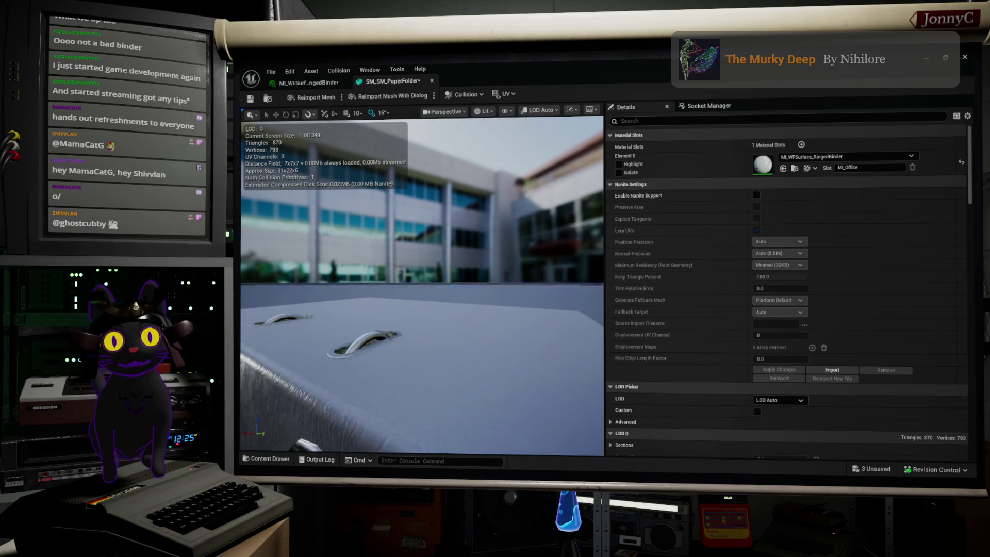
pyautogui.press('f')
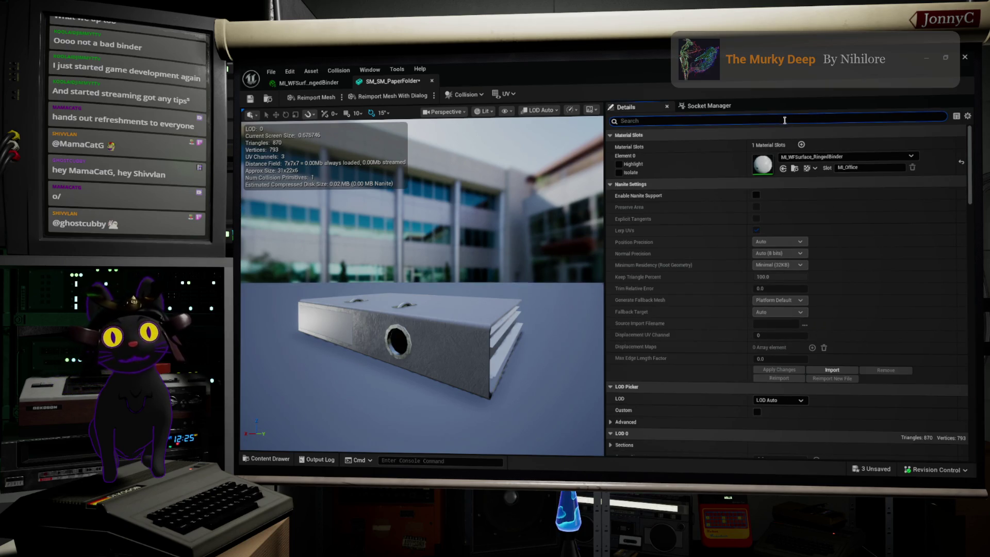
# Set the mesh's LOD Group to SmallProp and save it.
pyautogui.click(811, 145)
pyautogui.write('grou')
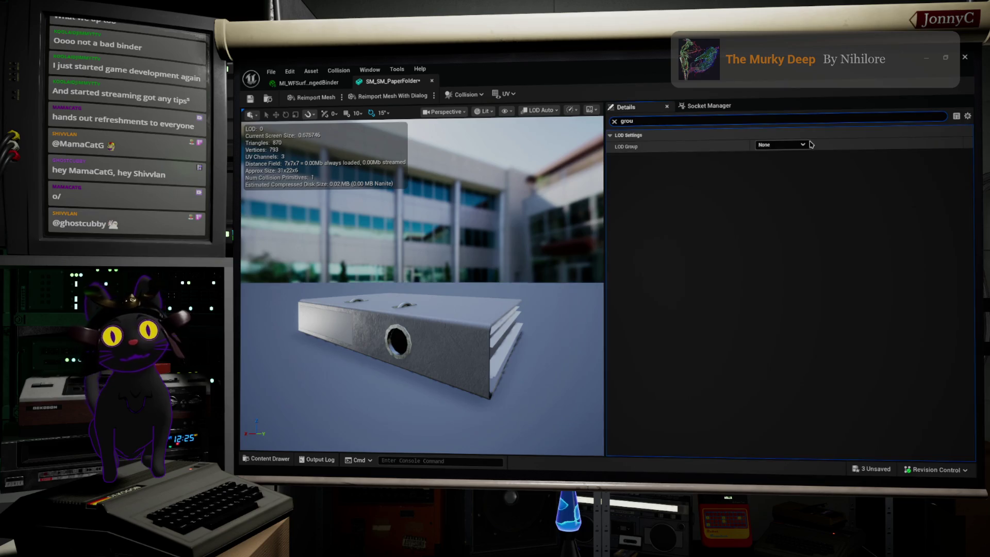
pyautogui.click(799, 146)
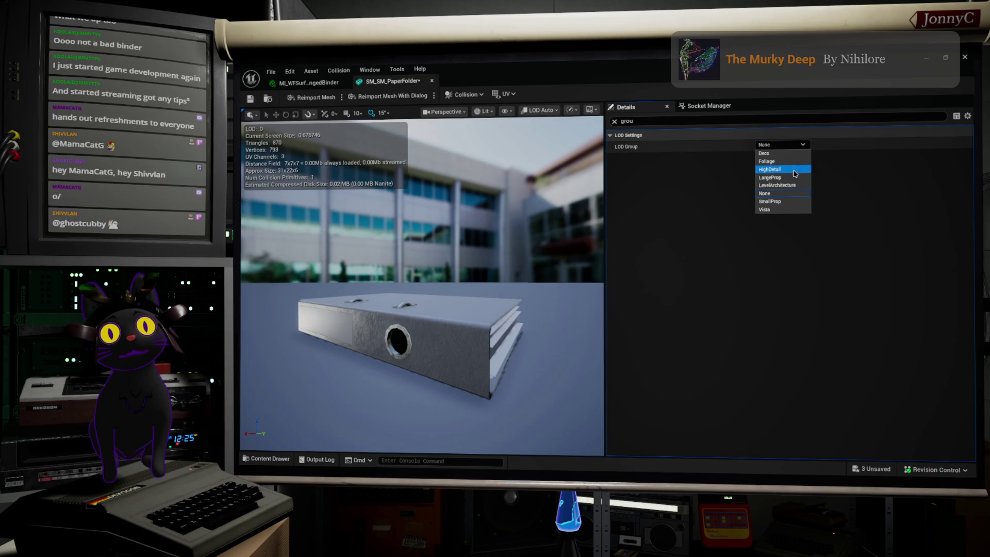
pyautogui.click(794, 202)
pyautogui.click(662, 287)
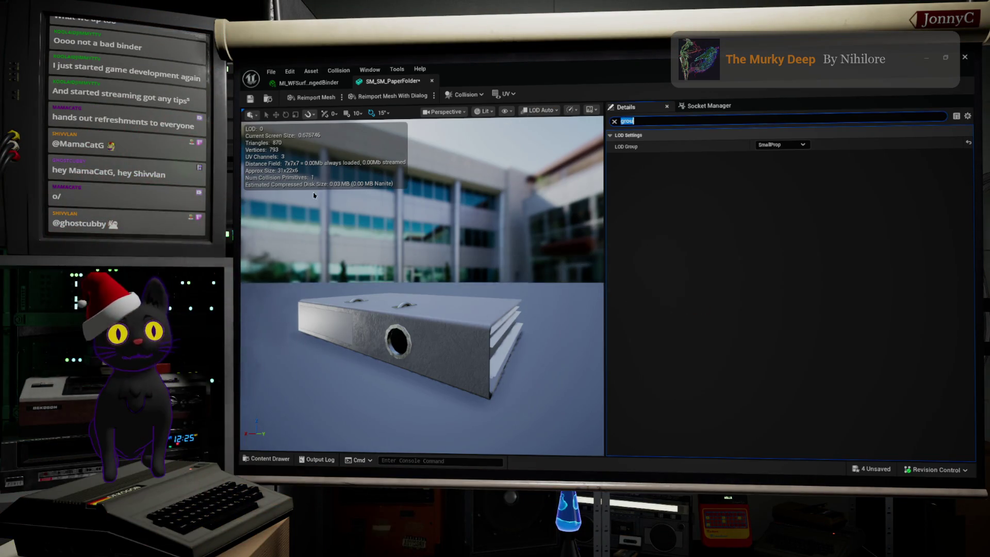
pyautogui.click(251, 99)
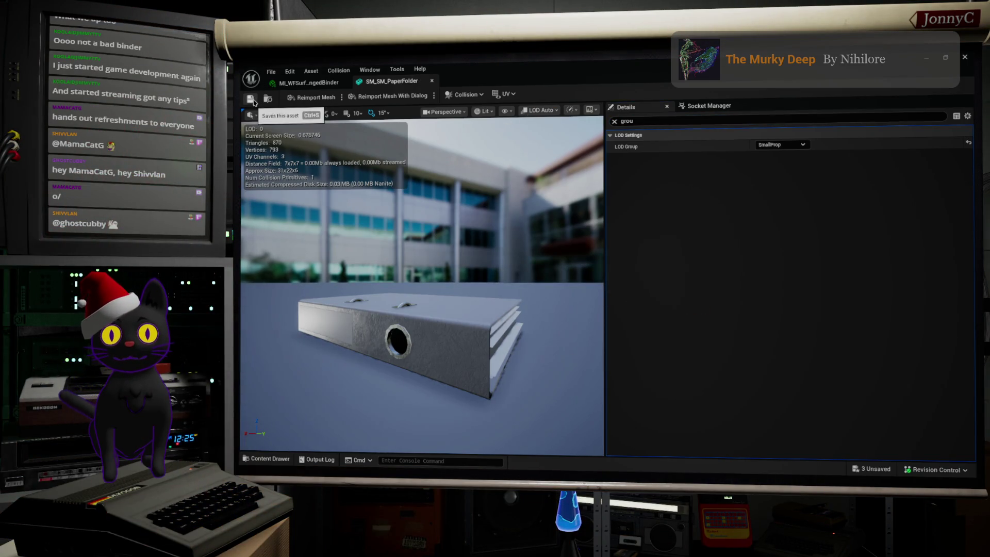
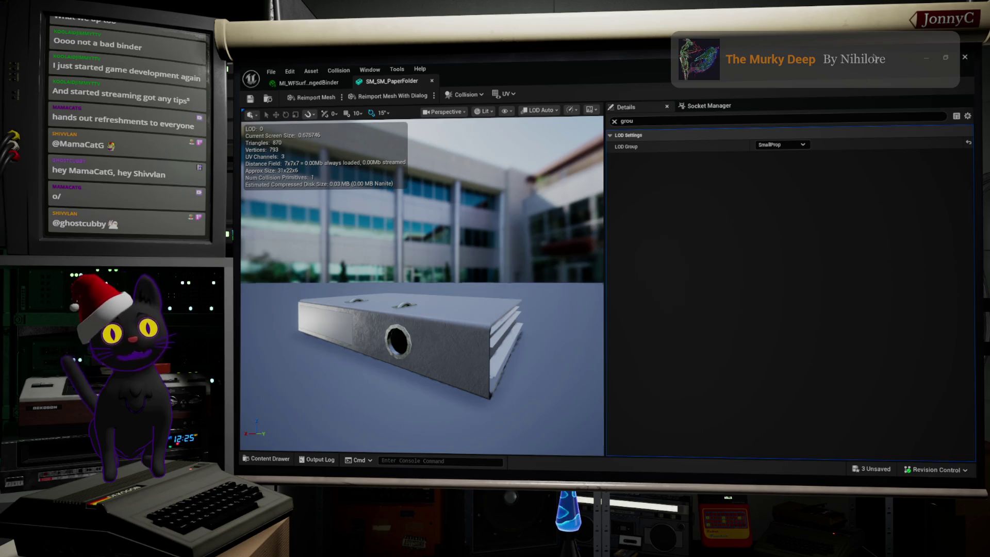
# Shrink the SM_SM_PaperFolder editor to reveal the level, fly to the lone folder and delete it.
pyautogui.hotkey('ctrl', 'f')
pyautogui.moveTo(515, 77)
pyautogui.mouseDown()
pyautogui.moveTo(587, 142)
pyautogui.moveTo(598, 347)
pyautogui.moveTo(542, 283)
pyautogui.mouseUp()
pyautogui.scroll(8, 522, 203)
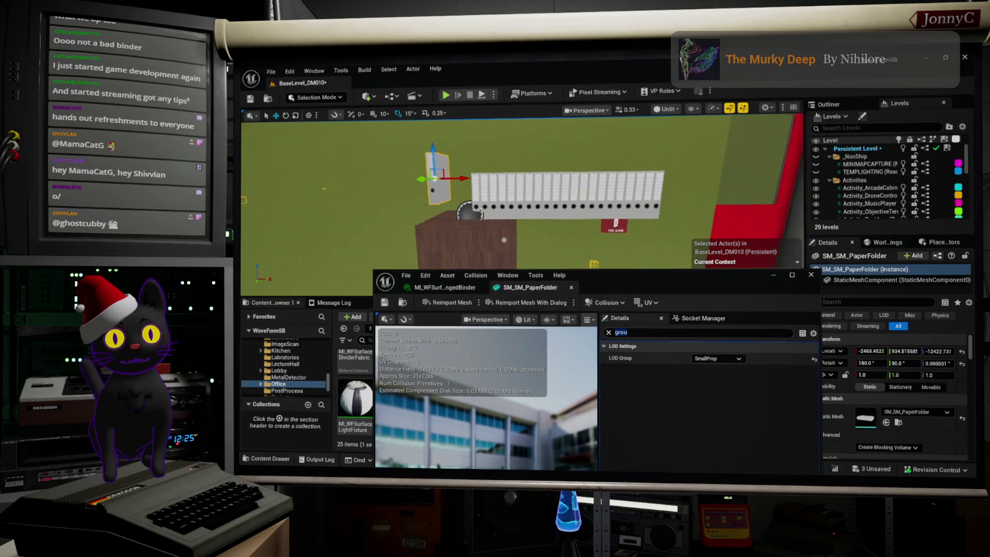
pyautogui.scroll(5, 522, 204)
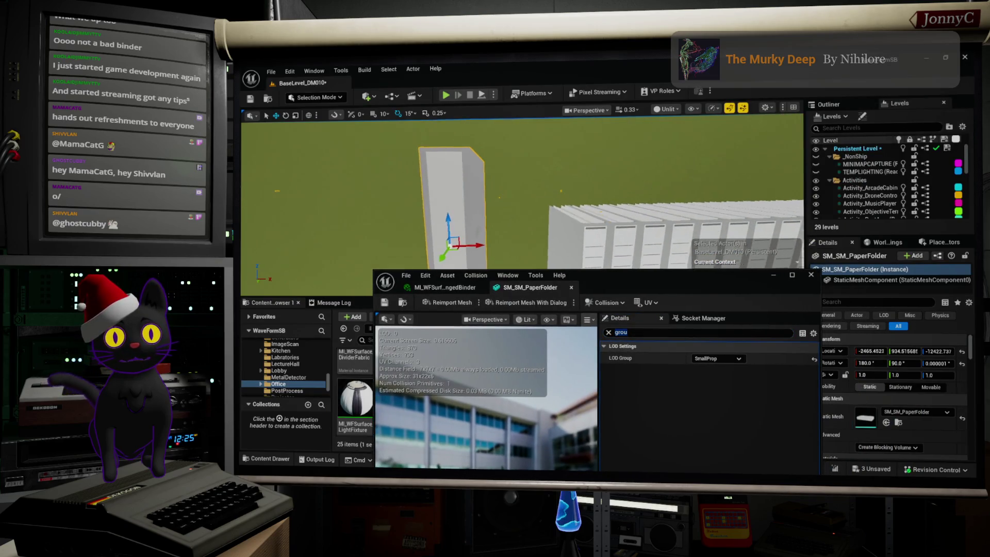
pyautogui.scroll(-8, 522, 204)
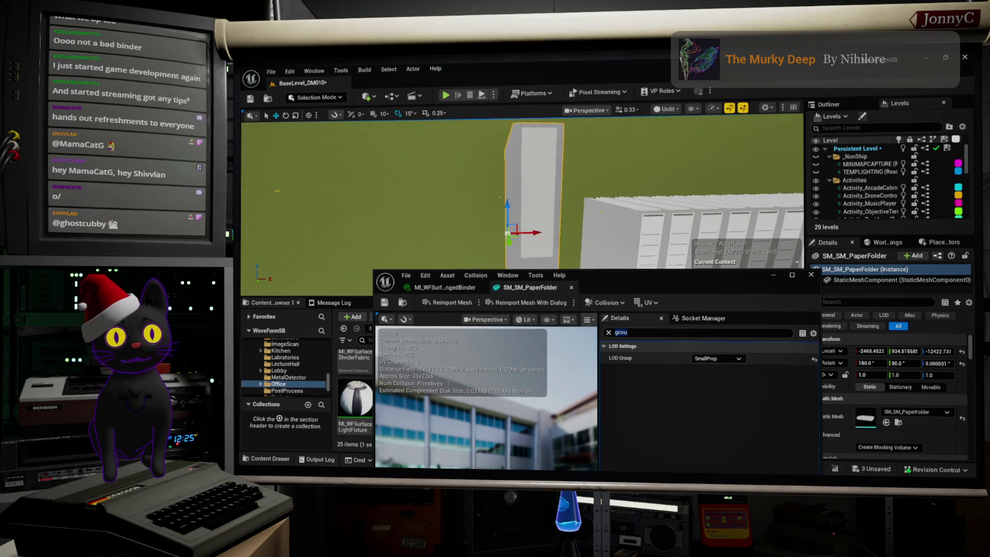
pyautogui.scroll(4, 523, 204)
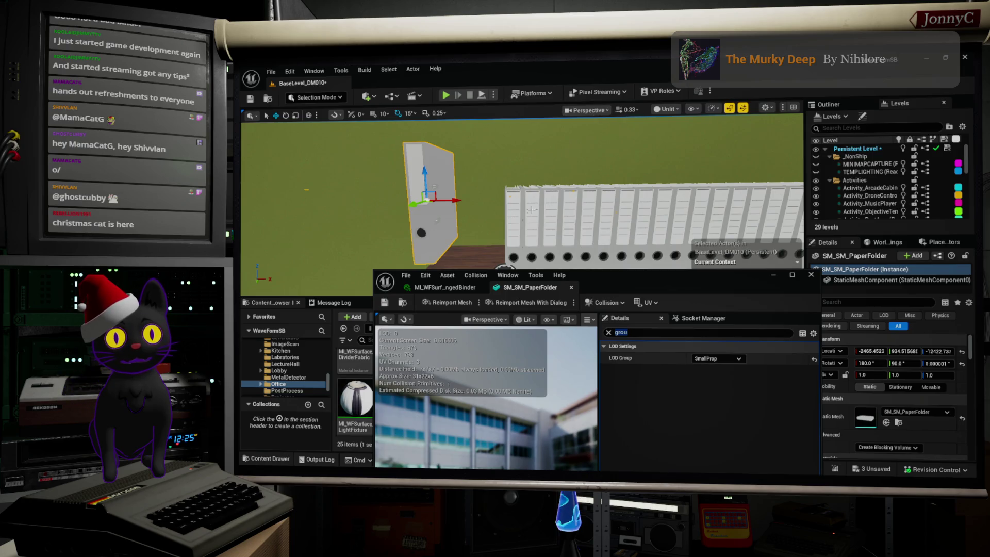
pyautogui.hotkey('ctrl', 'z')
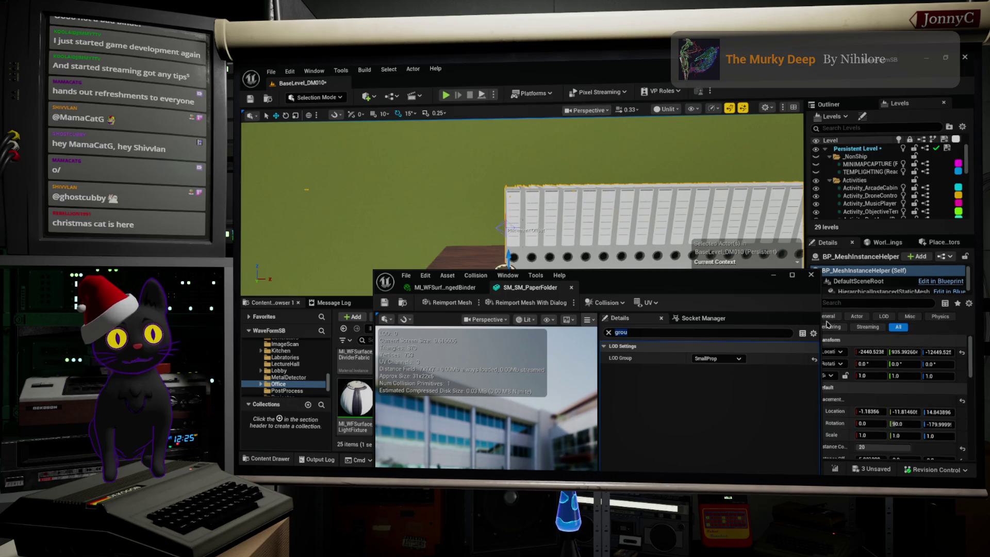
pyautogui.click(944, 256)
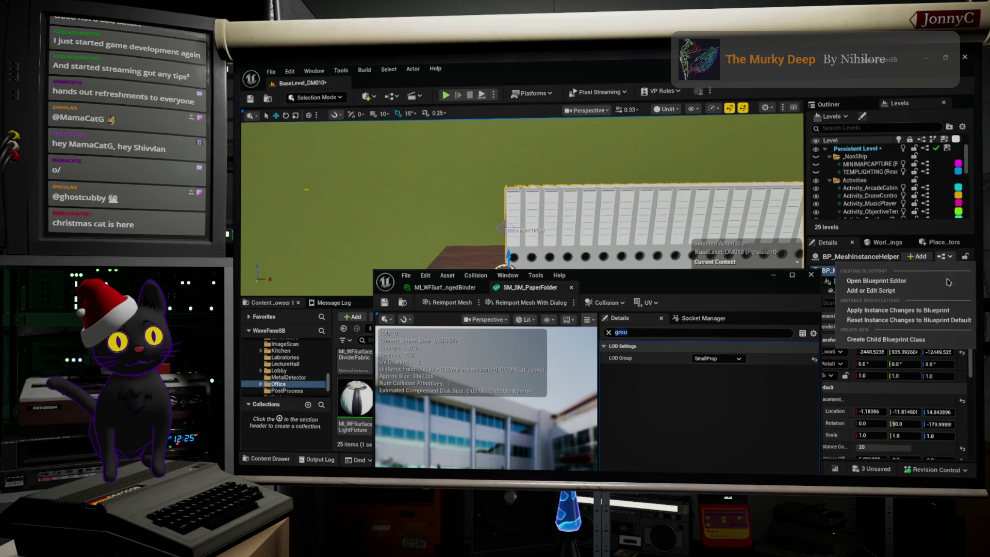
# Set BP_MeshInstanceHelper's HierarchicalInstancedStaticMesh to SM_SM_PaperFolder, then compile and save the blueprint.
pyautogui.click(947, 283)
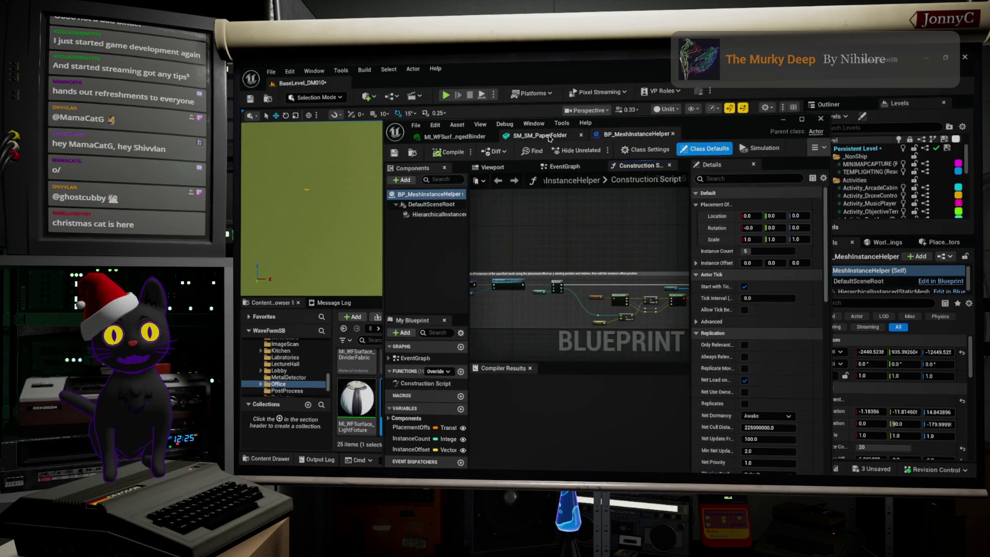
pyautogui.click(539, 135)
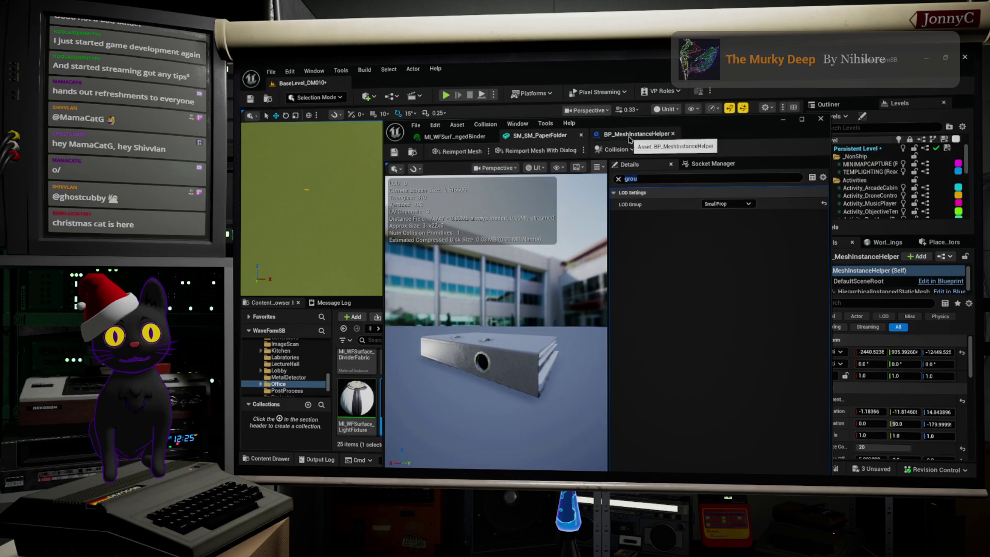
pyautogui.click(630, 135)
pyautogui.moveTo(587, 258)
pyautogui.mouseDown()
pyautogui.moveTo(603, 252)
pyautogui.moveTo(536, 229)
pyautogui.mouseUp()
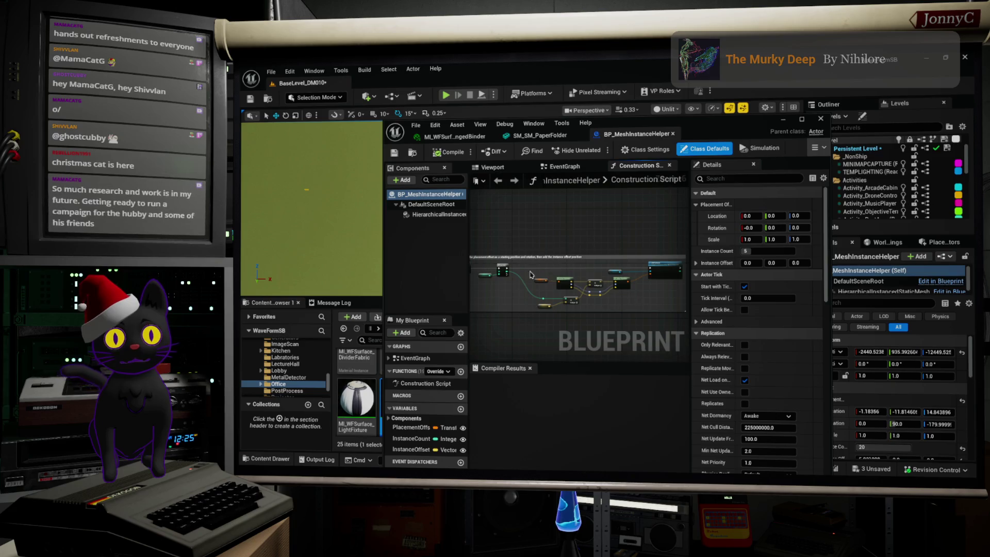
pyautogui.click(438, 214)
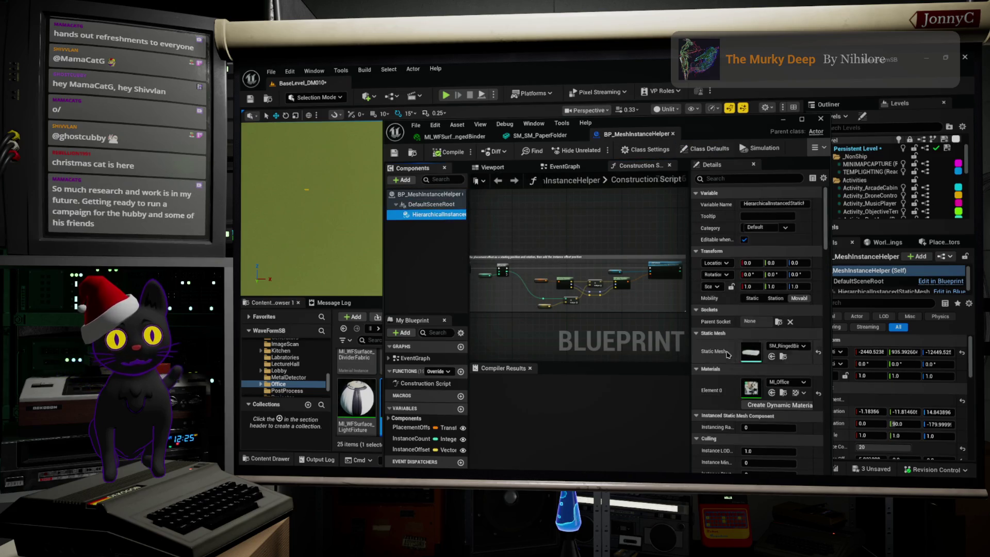
pyautogui.click(772, 356)
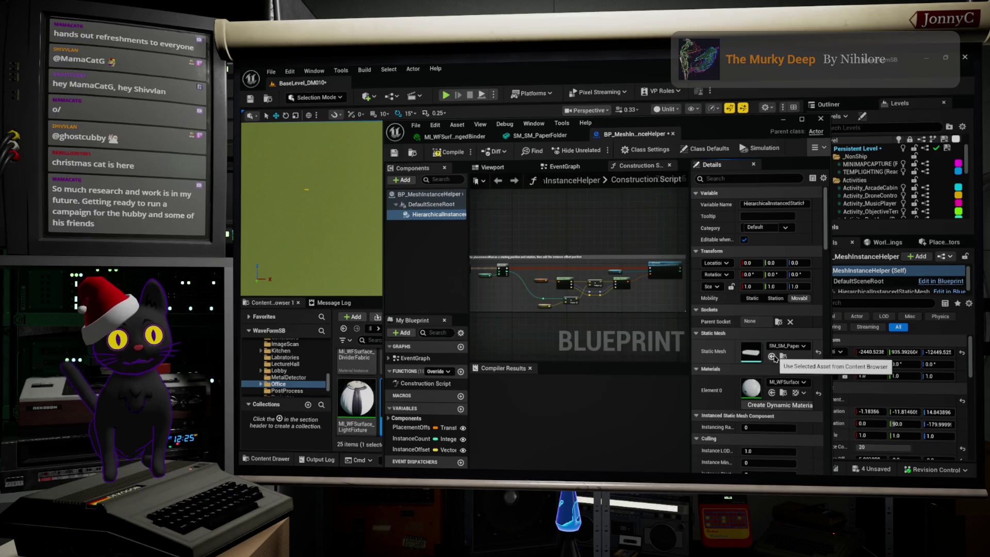
pyautogui.click(396, 154)
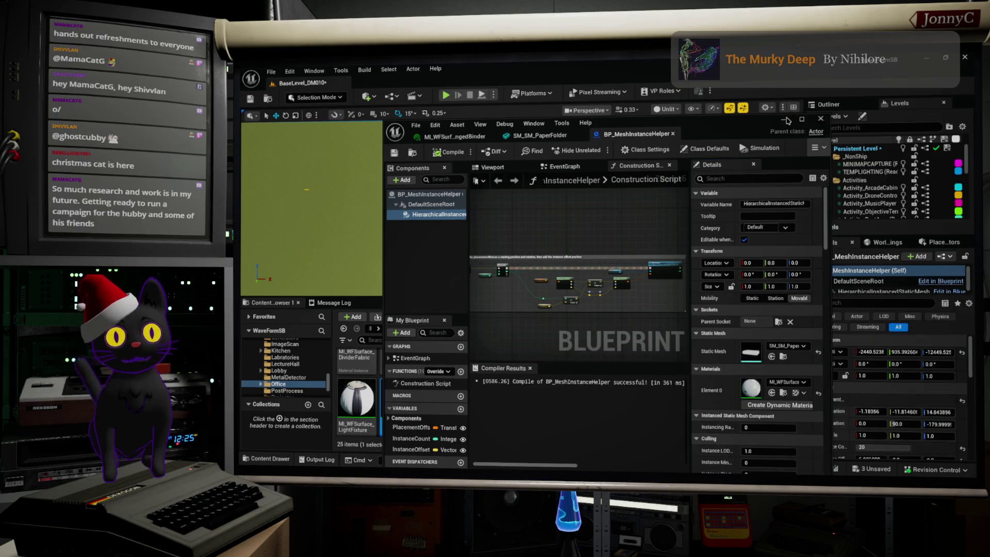
pyautogui.click(785, 119)
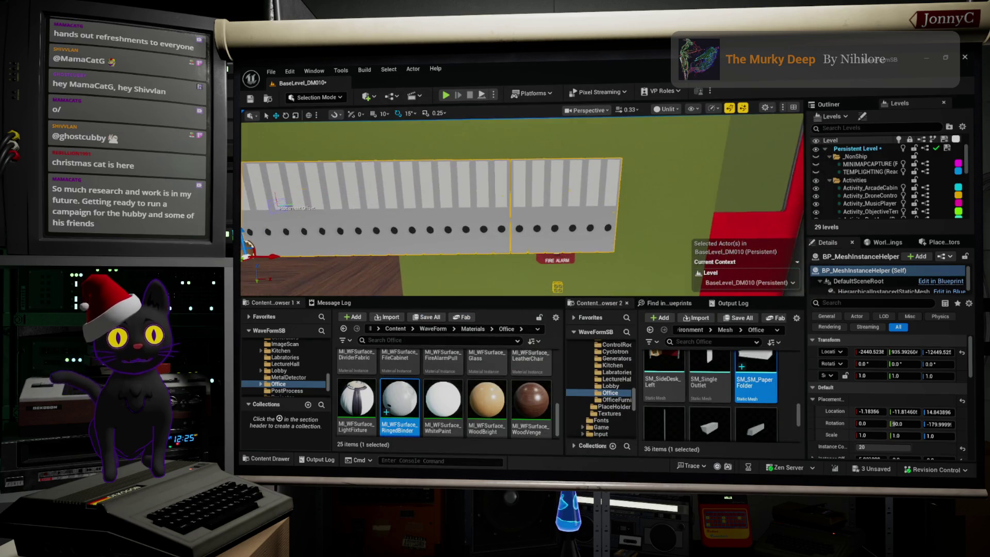
# Fly toward the folder row and switch the viewport to Lit mode.
pyautogui.press('w')
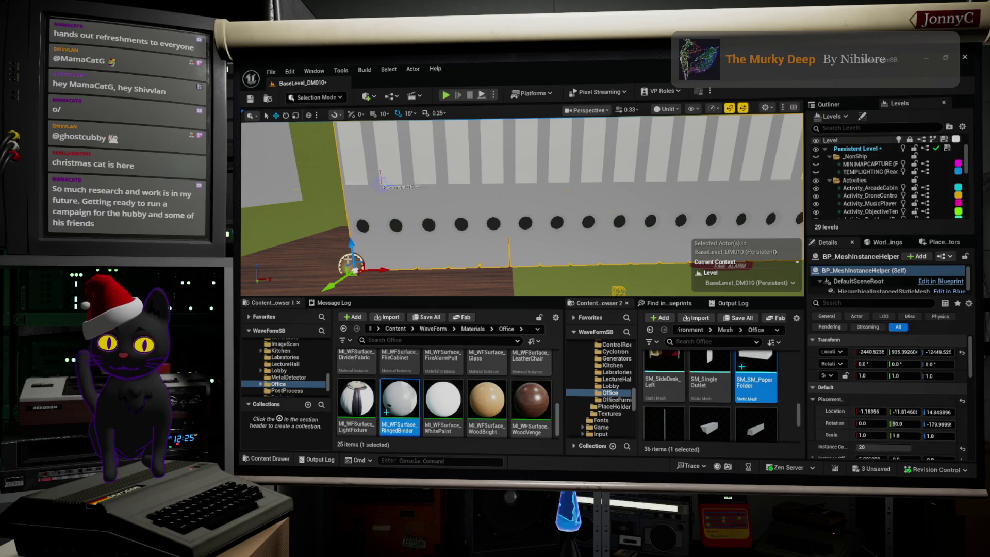
pyautogui.scroll(2, 492, 235)
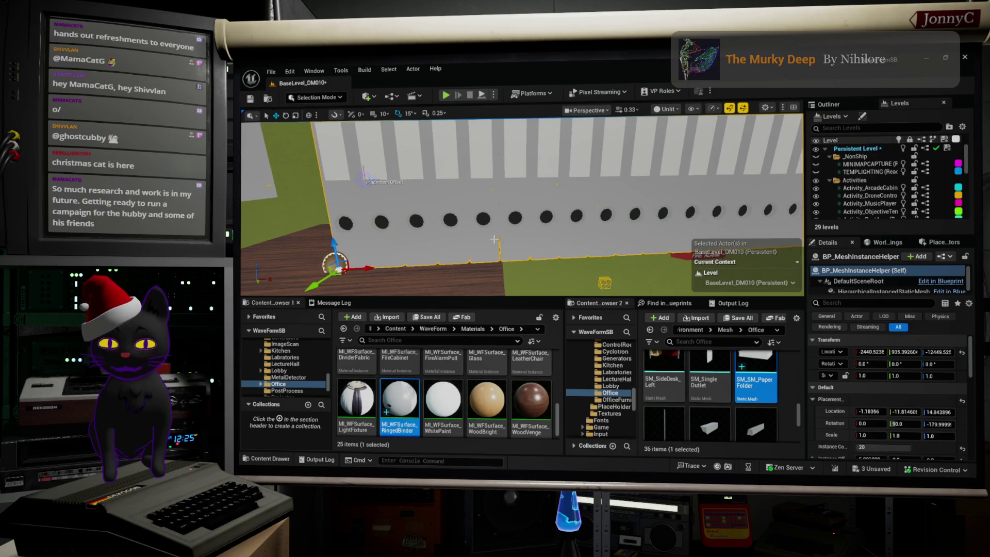
pyautogui.hotkey('alt', '4')
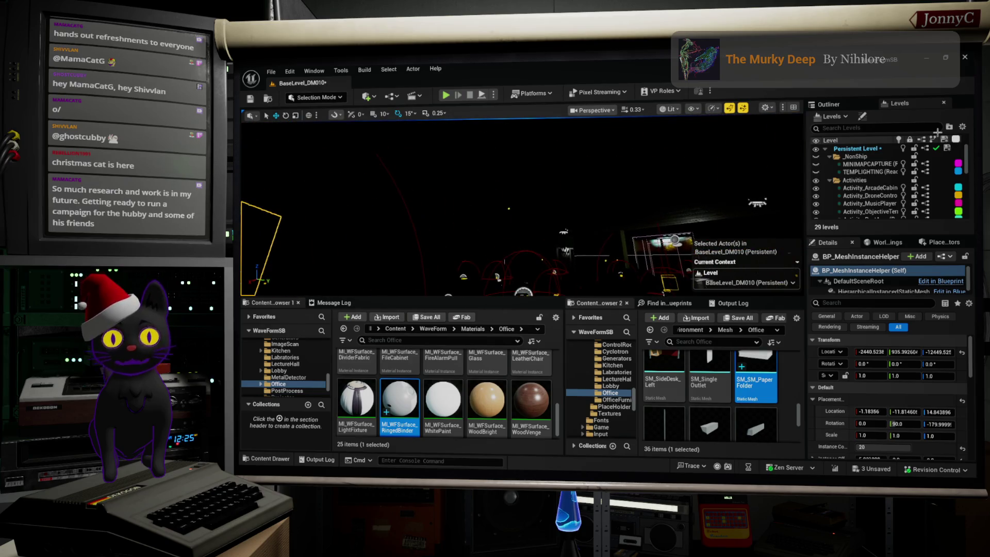
# Paste a copy of the folder row helper onto the wooden office shelf.
pyautogui.scroll(3, 522, 207)
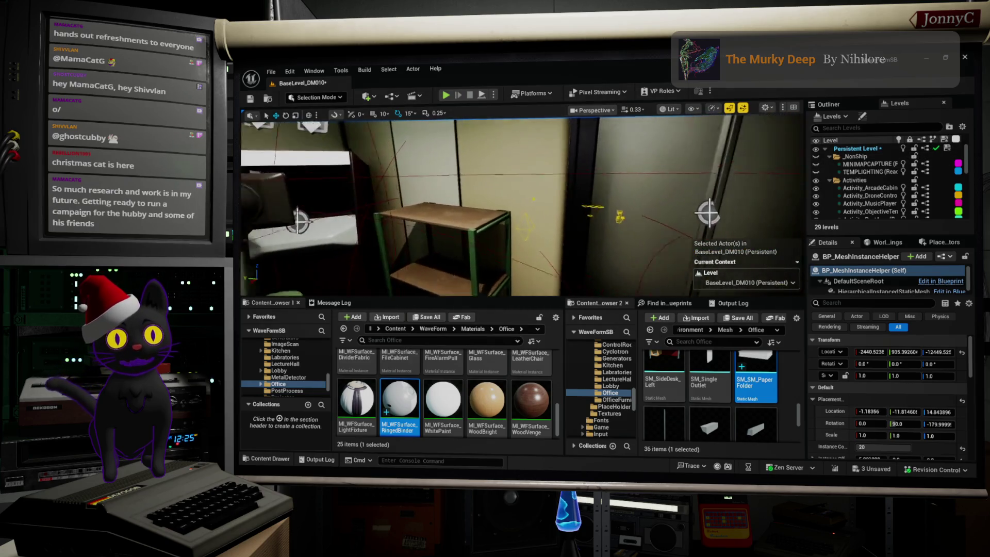
pyautogui.scroll(5, 513, 256)
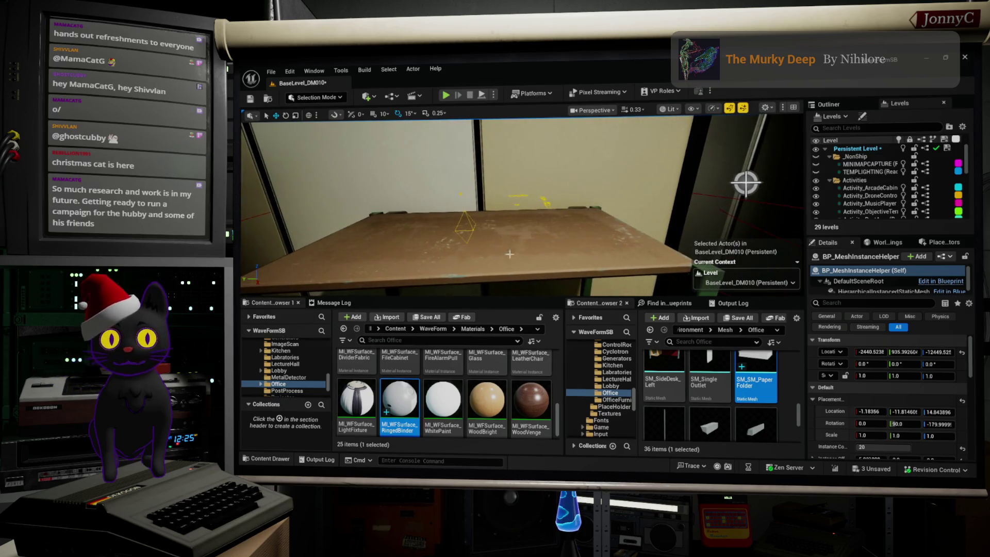
pyautogui.rightClick(384, 151)
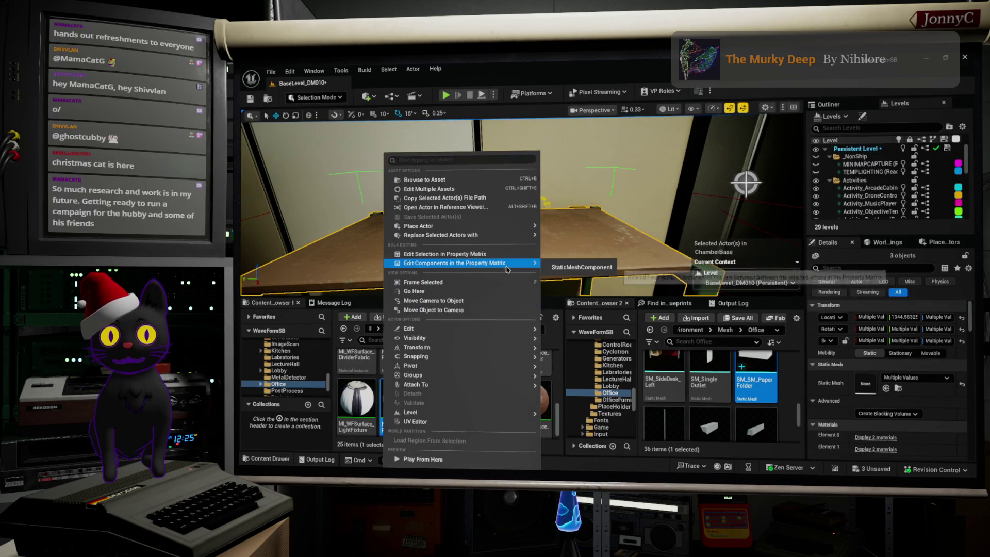
pyautogui.moveTo(522, 330)
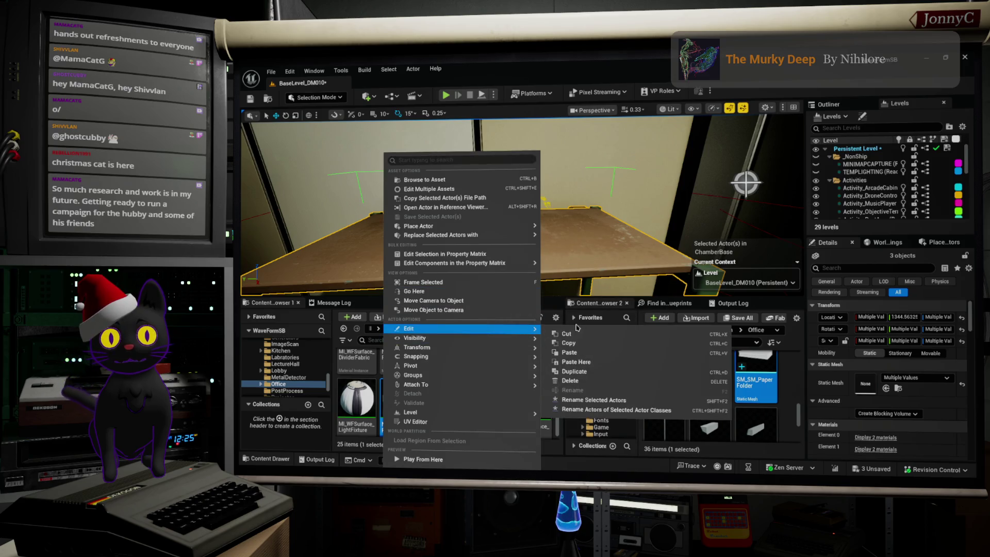
pyautogui.click(575, 362)
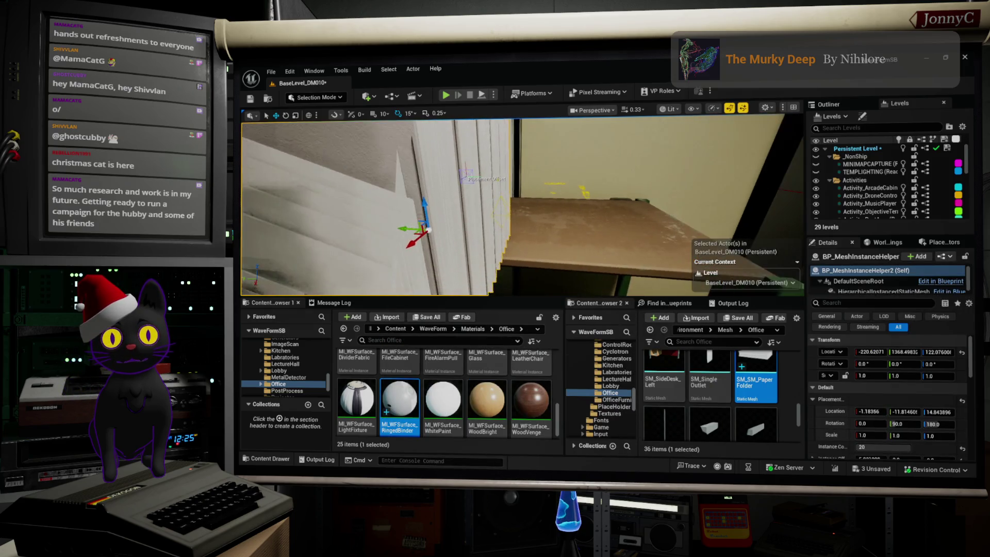
# Rotate the pasted folder row -90° around Z to run along the shelf, then inspect it.
pyautogui.press('e')
pyautogui.moveTo(463, 219); pyautogui.dragTo(495, 211)
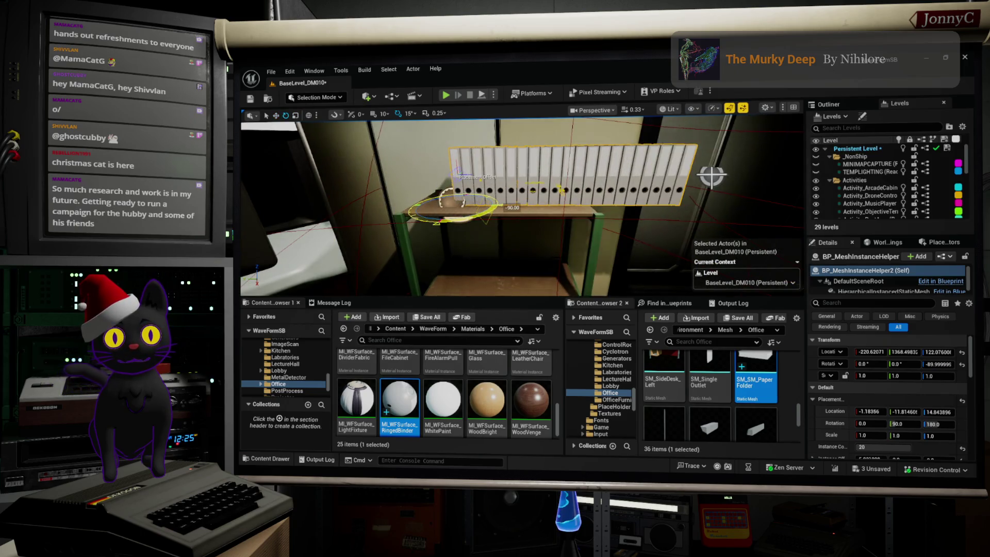
pyautogui.scroll(5, 522, 207)
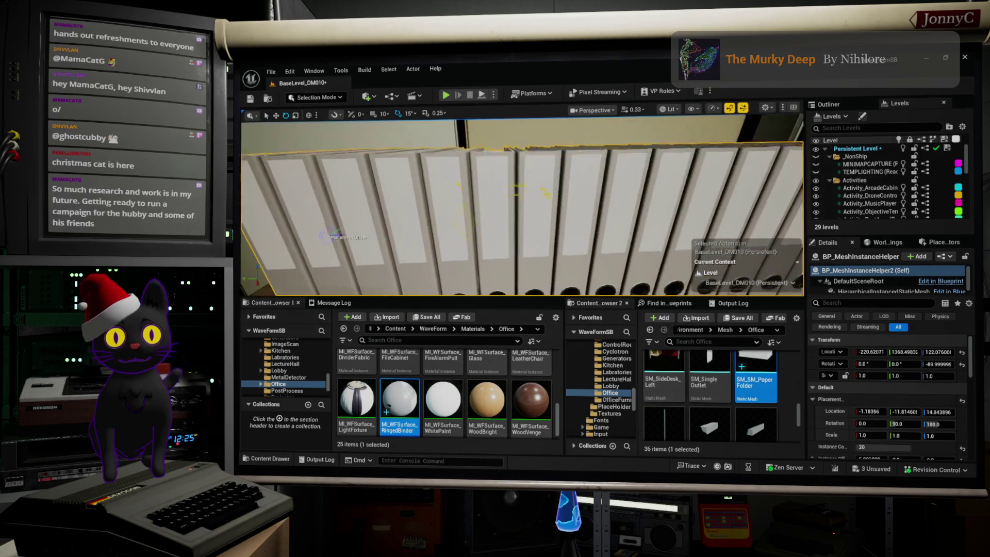
pyautogui.scroll(5, 522, 206)
pyautogui.scroll(-5, 521, 207)
pyautogui.scroll(5, 522, 206)
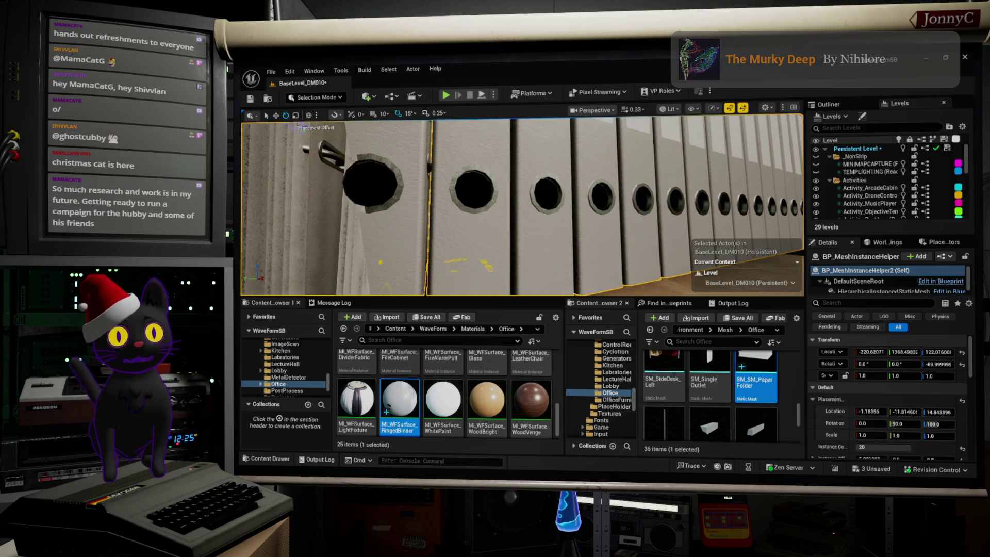
pyautogui.scroll(-5, 589, 239)
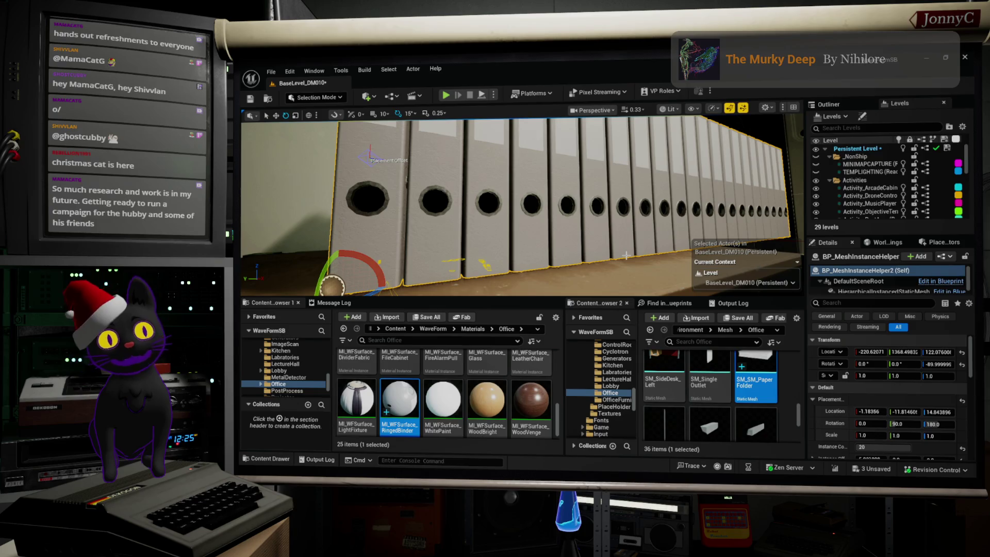
pyautogui.moveTo(729, 254); pyautogui.dragTo(704, 255)
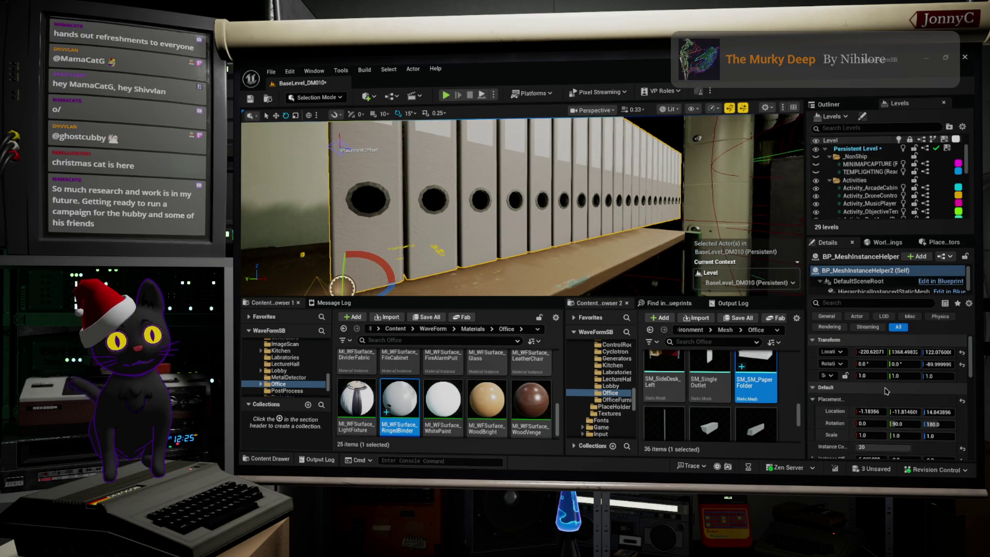
# Set the shelf helper's Instance Count to 10 and orbit to check the folders.
pyautogui.scroll(-2, 964, 444)
pyautogui.click(892, 404)
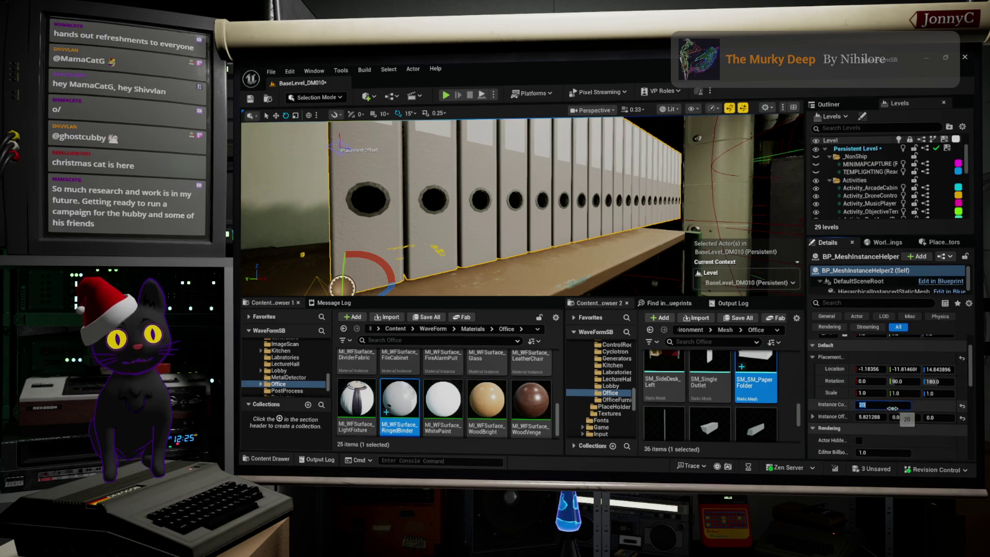
pyautogui.write('10')
pyautogui.press('Return')
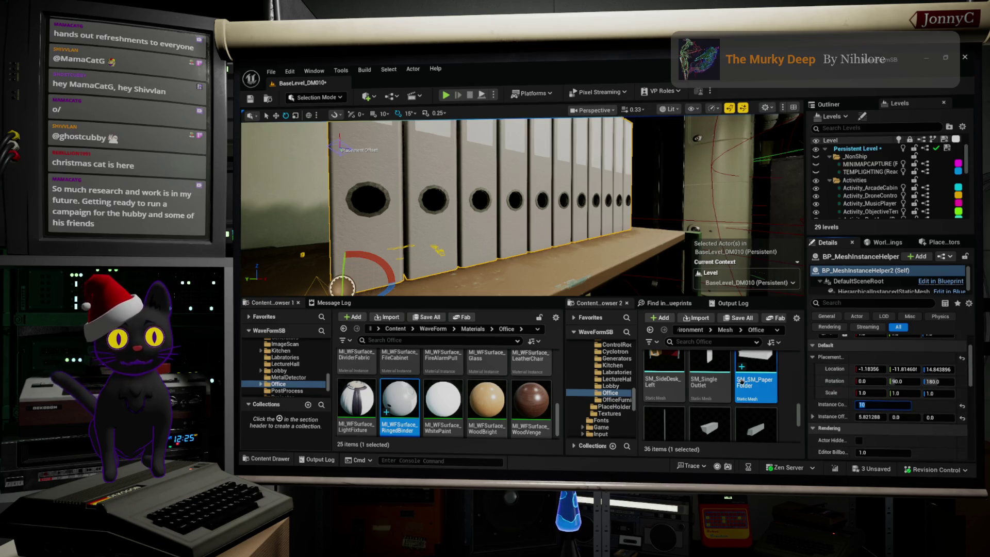
pyautogui.moveTo(595, 219)
pyautogui.mouseDown()
pyautogui.moveTo(703, 221)
pyautogui.moveTo(419, 221)
pyautogui.moveTo(468, 177)
pyautogui.mouseUp()
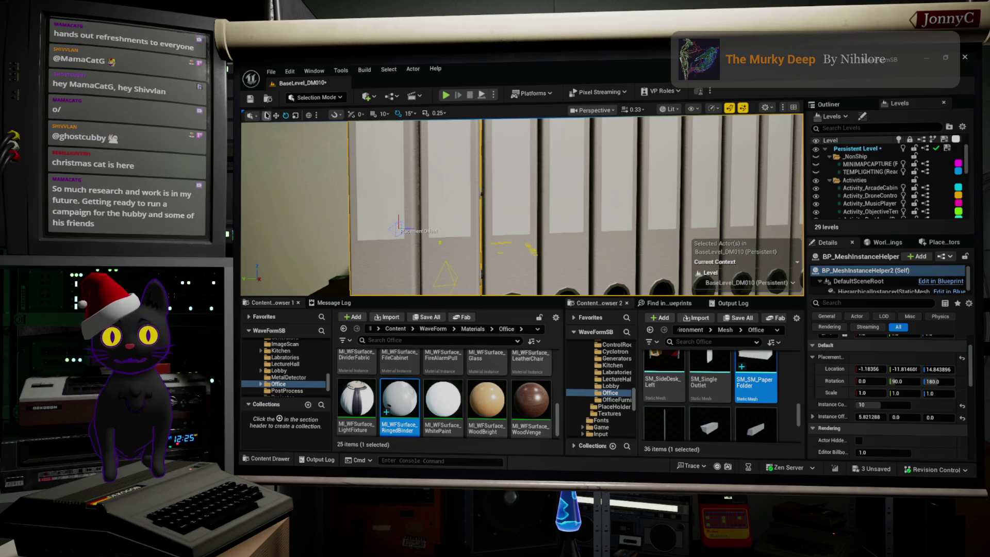
pyautogui.moveTo(507, 231); pyautogui.dragTo(444, 232)
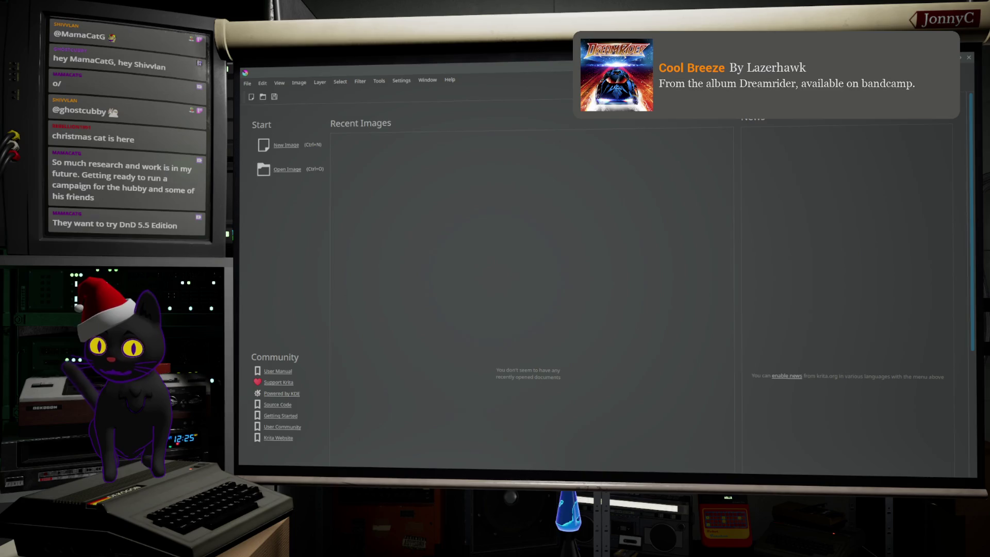
# Drag SM_SM_PaperFolder_RingedBinder_BaseColor.png from Dolphin into Krita, then return to Unreal.
pyautogui.hotkey('alt', 'Tab')
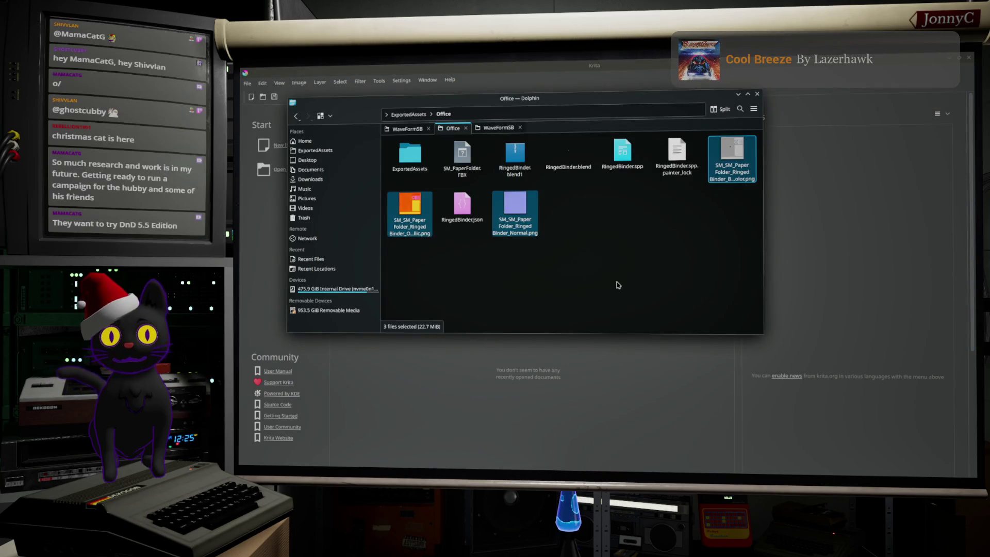
pyautogui.click(733, 154)
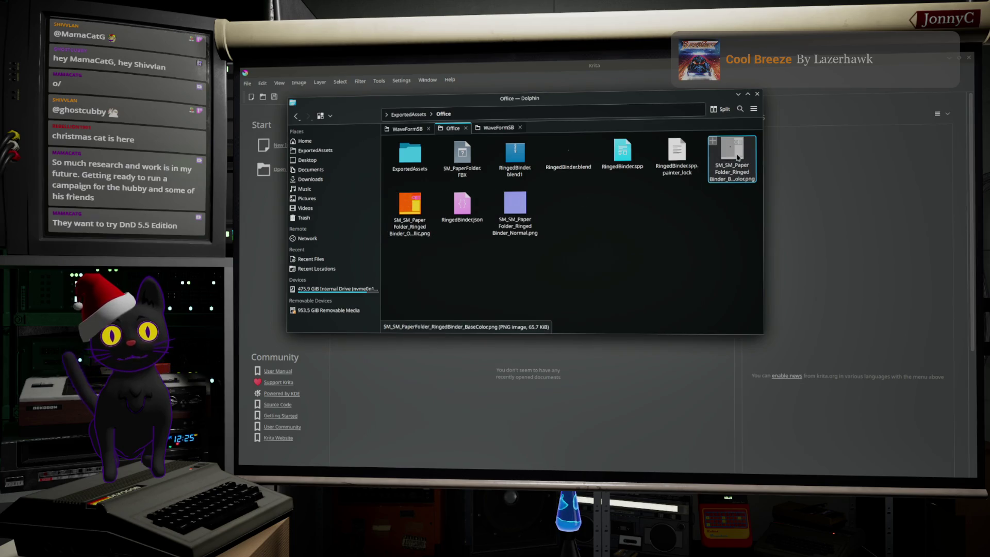
pyautogui.moveTo(740, 194); pyautogui.dragTo(558, 412)
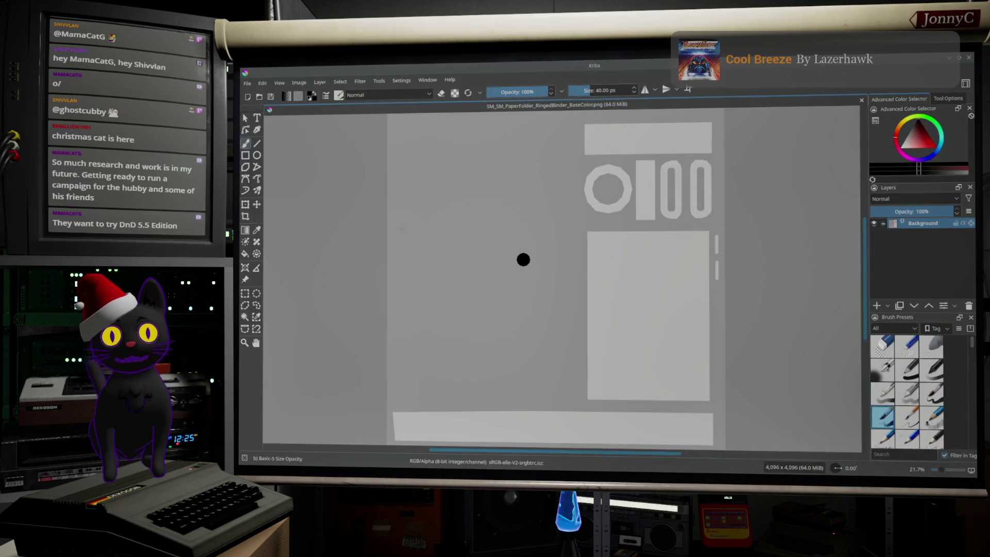
pyautogui.hotkey('alt', 'Tab')
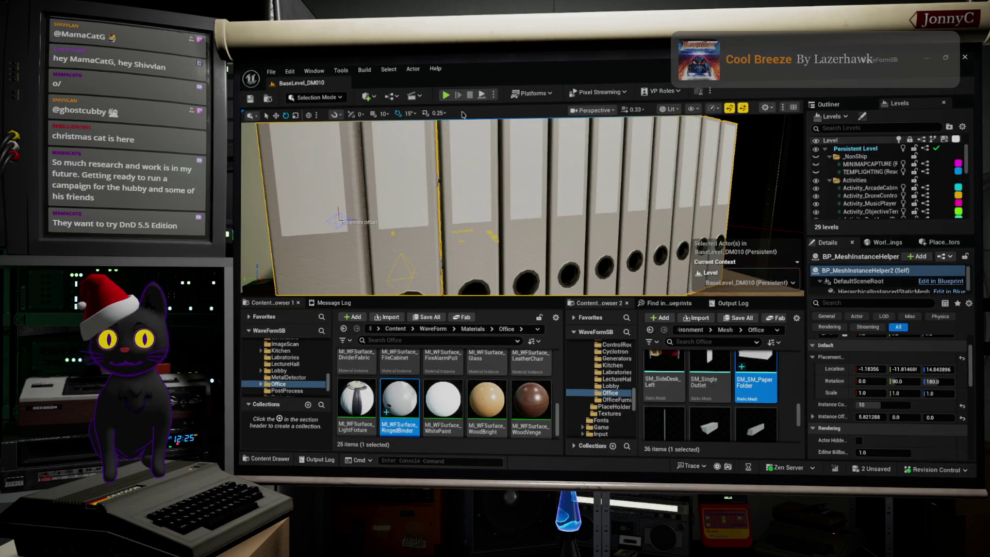
# Save all unsaved changes in Unreal with File > Save All.
pyautogui.click(276, 75)
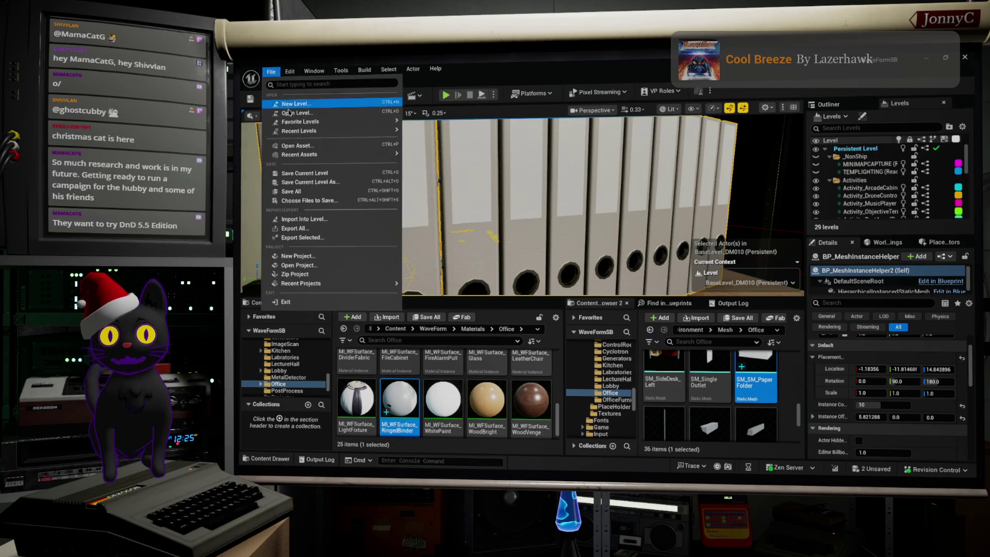
pyautogui.click(297, 192)
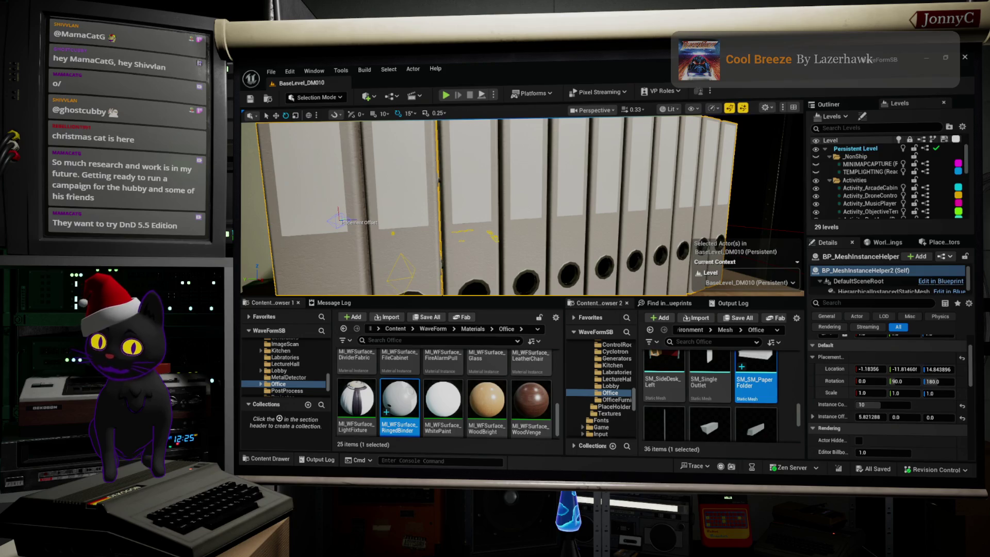
pyautogui.hotkey('alt', 'Tab')
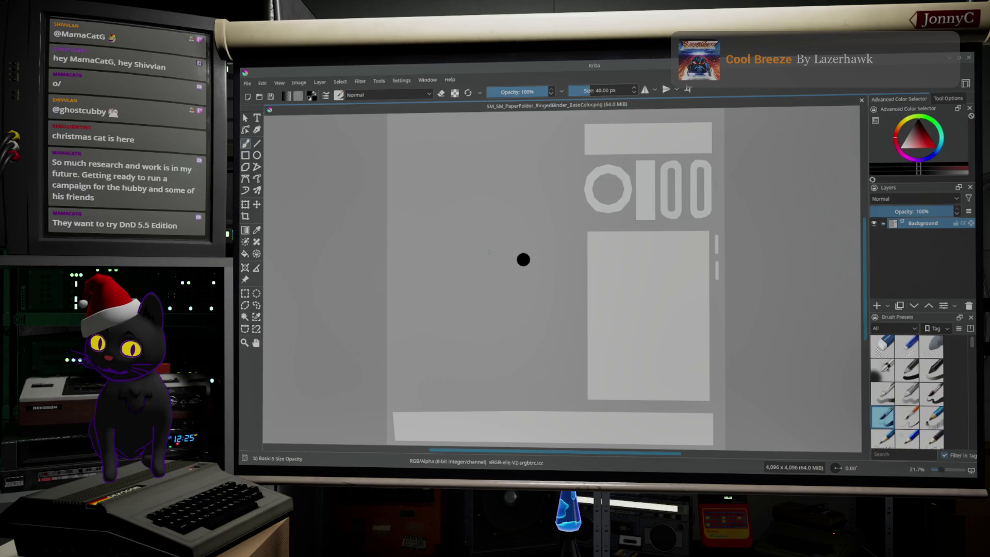
# Insert the orange ORM packed texture as a new layer above the base colour.
pyautogui.hotkey('alt', 'Tab')
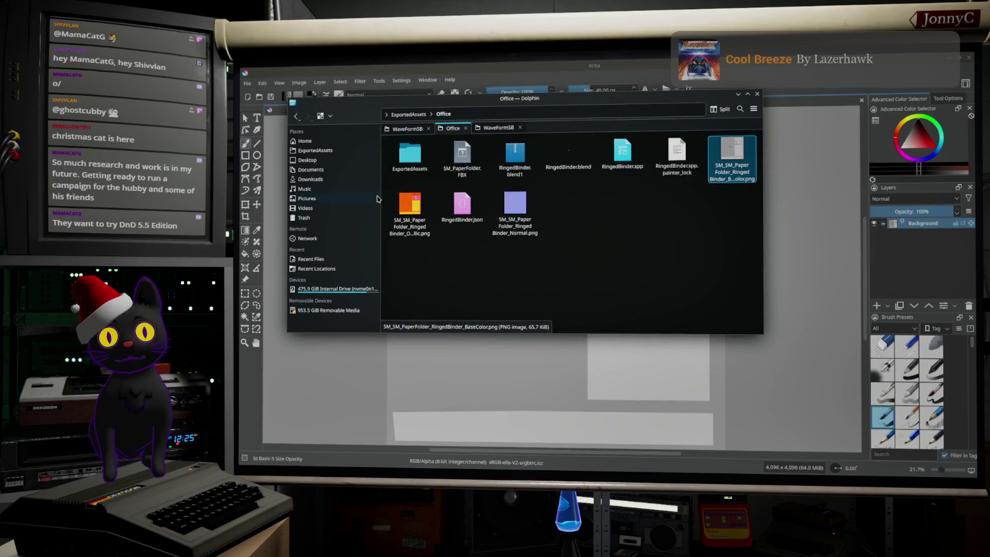
pyautogui.moveTo(410, 205)
pyautogui.mouseDown()
pyautogui.moveTo(530, 396)
pyautogui.moveTo(532, 387)
pyautogui.mouseUp()
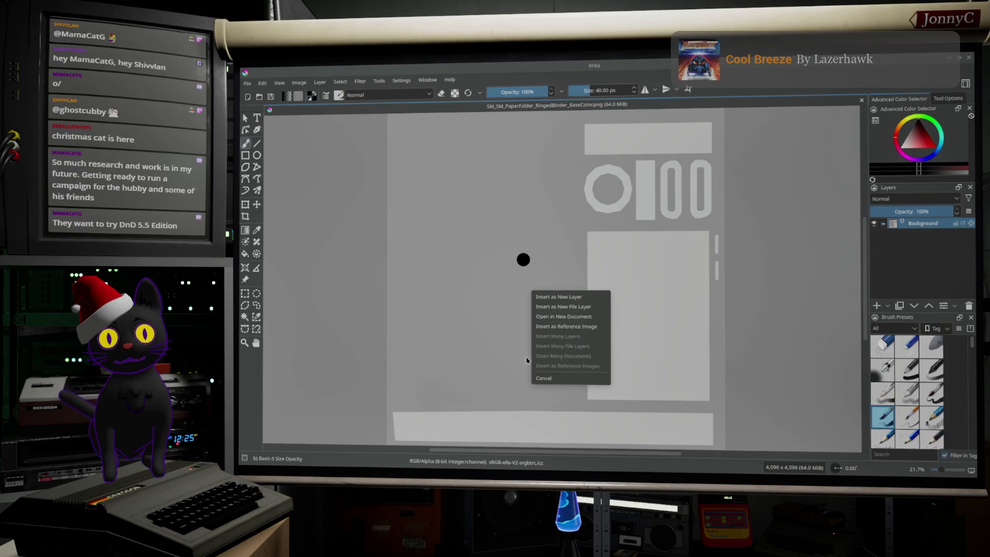
pyautogui.click(558, 297)
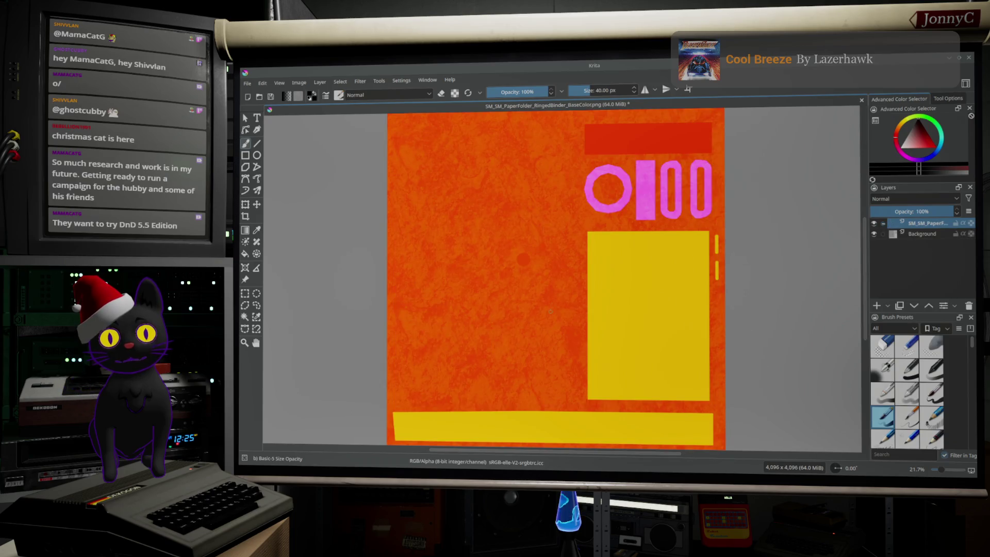
# Add an empty Paint Layer 1 on top of the layer stack.
pyautogui.scroll(3, 549, 311)
pyautogui.scroll(-6, 548, 311)
pyautogui.scroll(3, 549, 311)
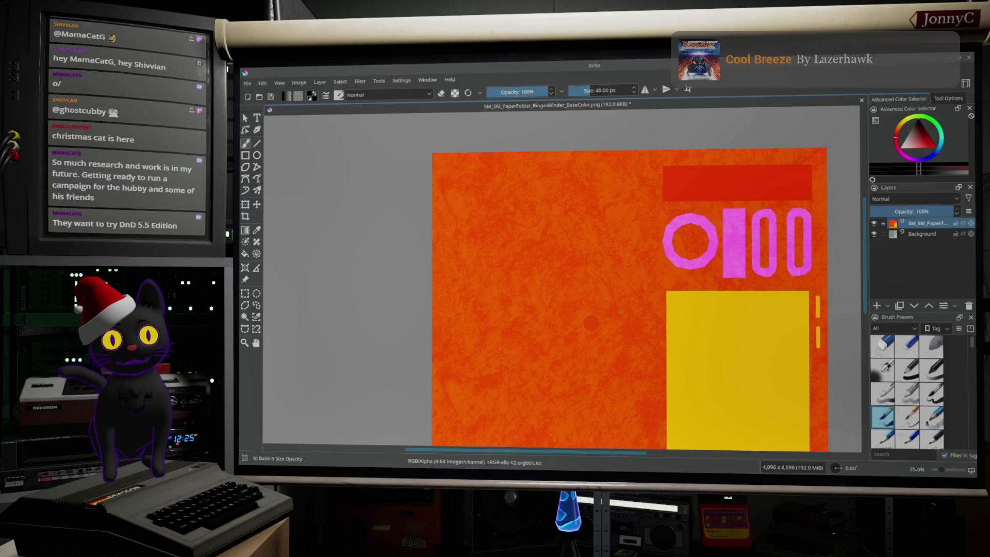
pyautogui.scroll(-2, 587, 326)
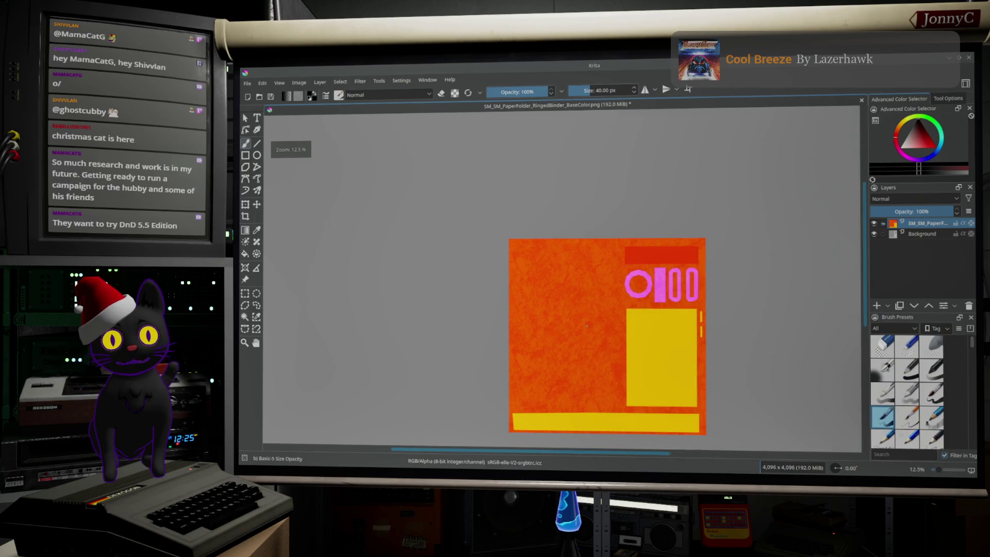
pyautogui.scroll(1, 587, 325)
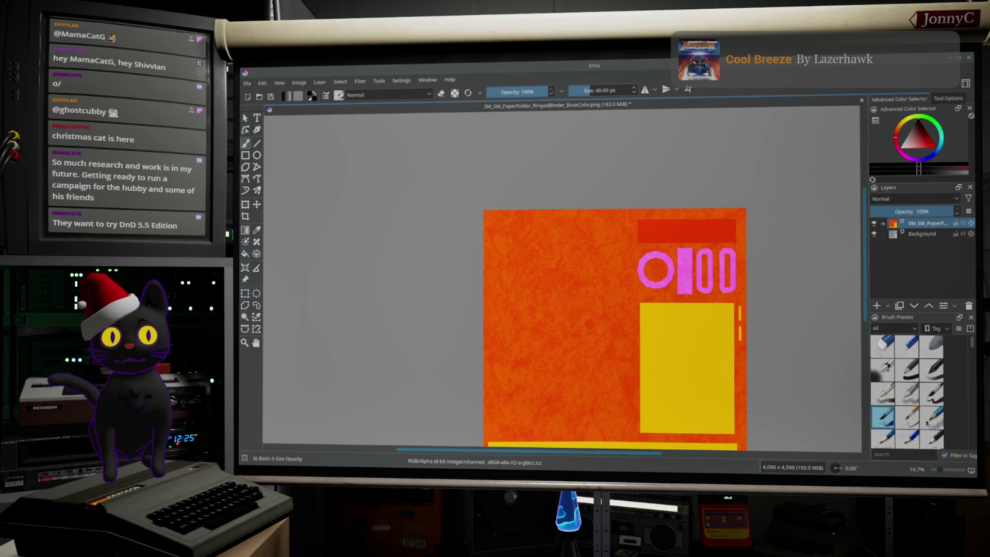
pyautogui.click(877, 306)
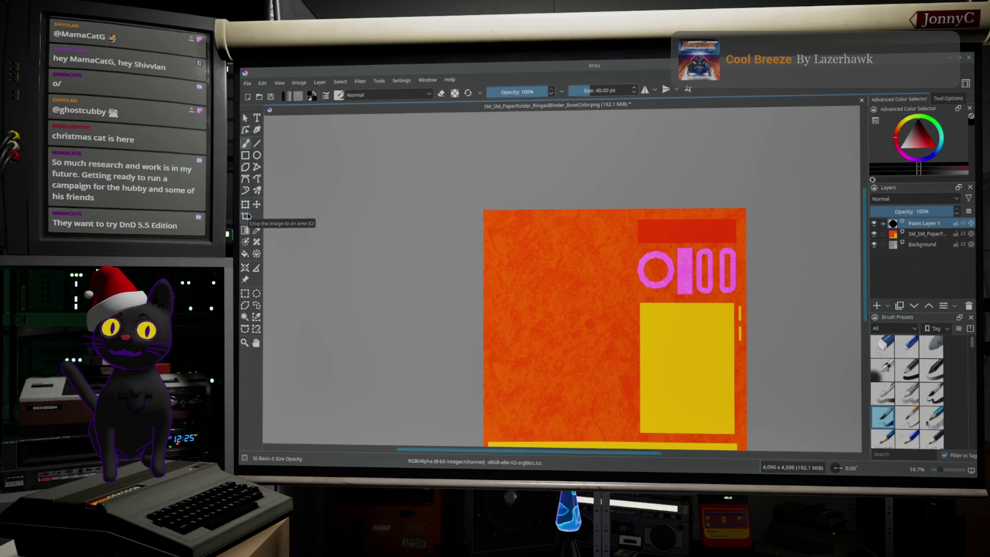
pyautogui.click(245, 293)
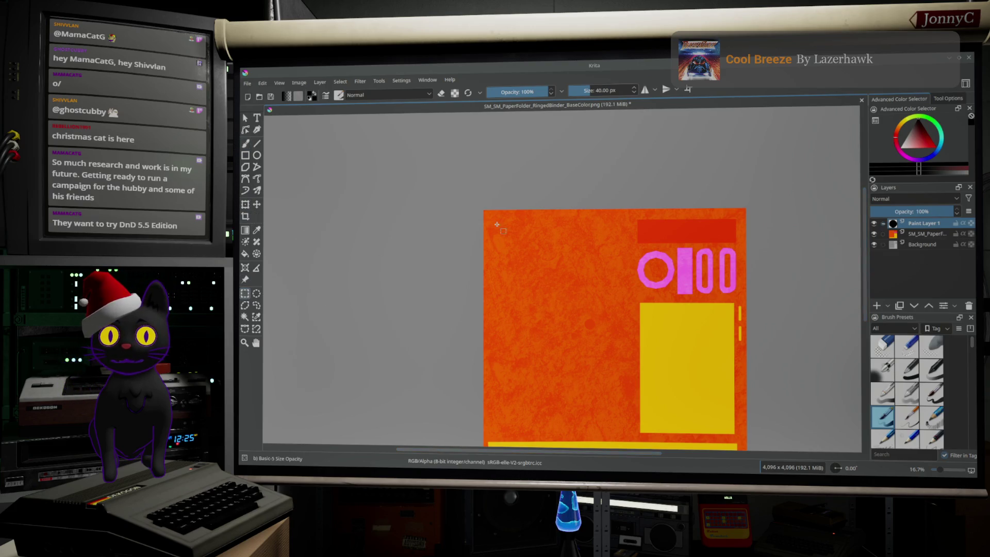
# Select the orange cover area, invert the selection, and fill everything outside it black.
pyautogui.moveTo(485, 211)
pyautogui.mouseDown()
pyautogui.moveTo(552, 343)
pyautogui.moveTo(633, 304)
pyautogui.moveTo(637, 312)
pyautogui.mouseUp()
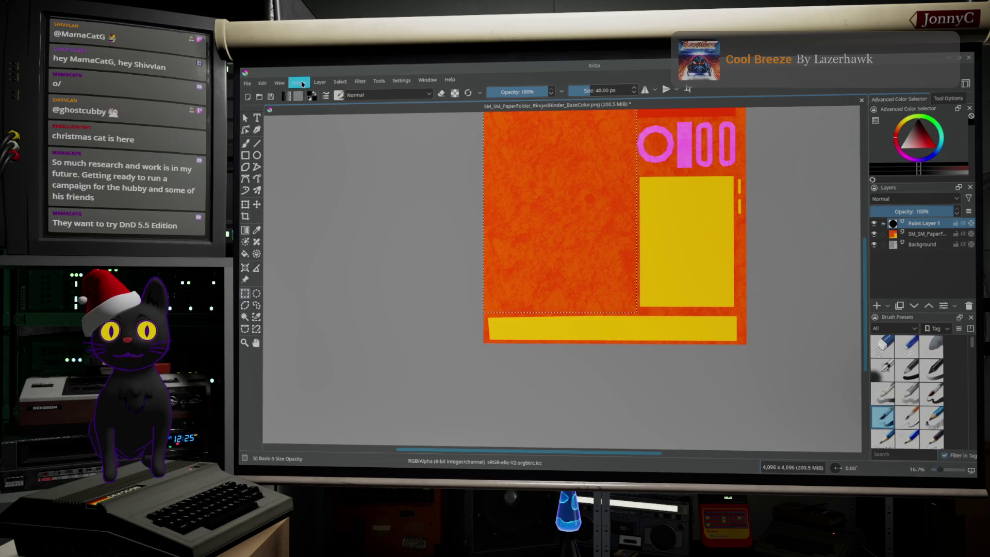
pyautogui.click(300, 82)
pyautogui.moveTo(340, 82)
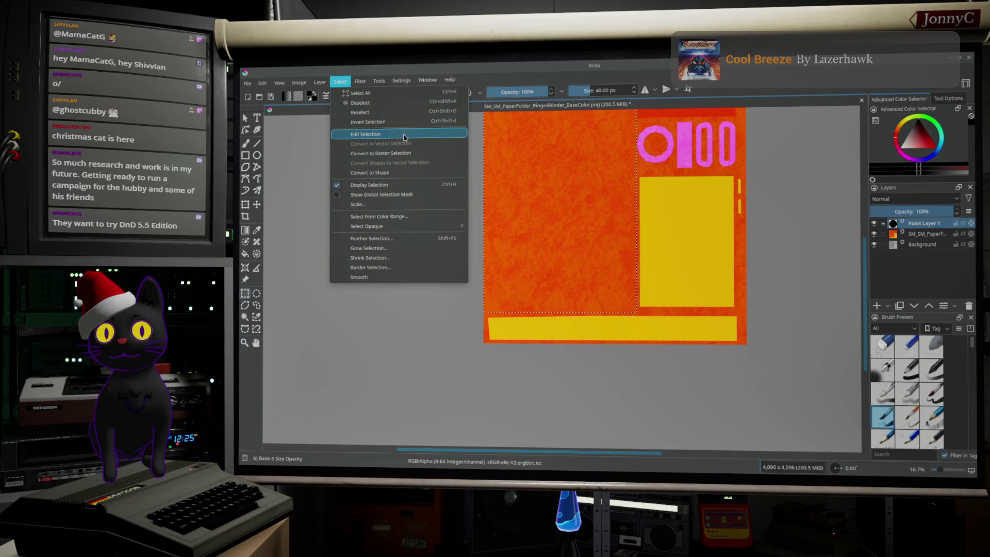
pyautogui.click(402, 121)
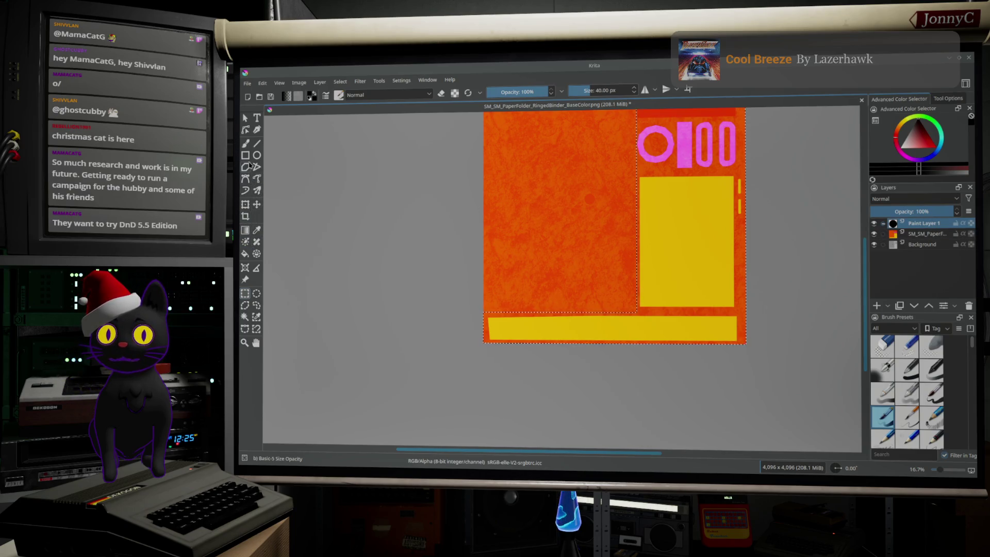
pyautogui.click(245, 254)
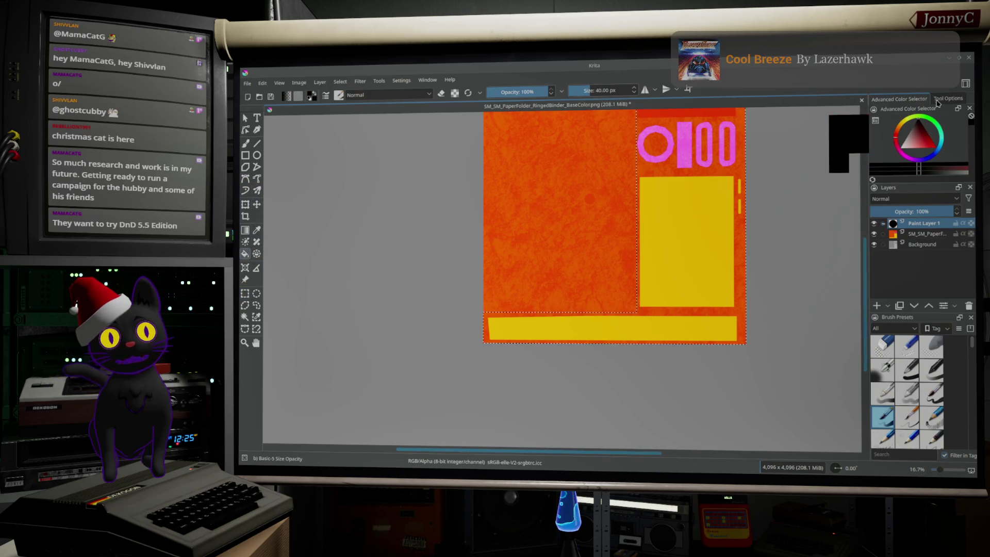
pyautogui.click(713, 169)
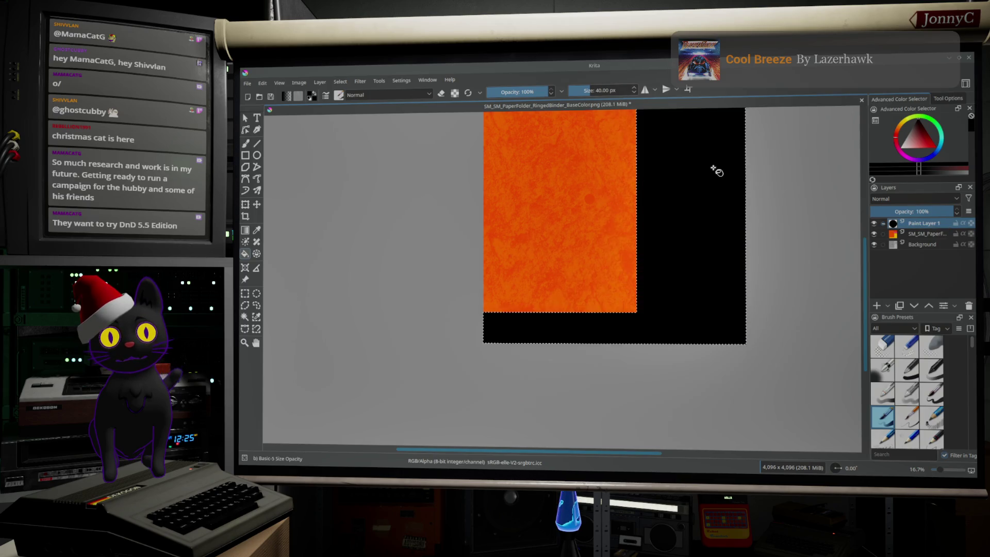
pyautogui.scroll(4, 583, 227)
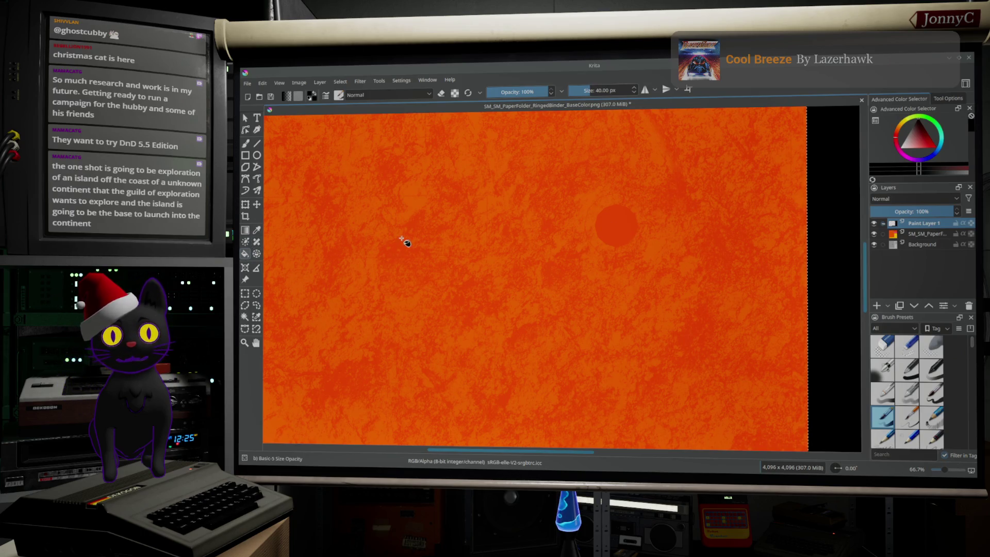
# Draw an elliptical circle selection around the red dot near the texture's middle.
pyautogui.click(256, 294)
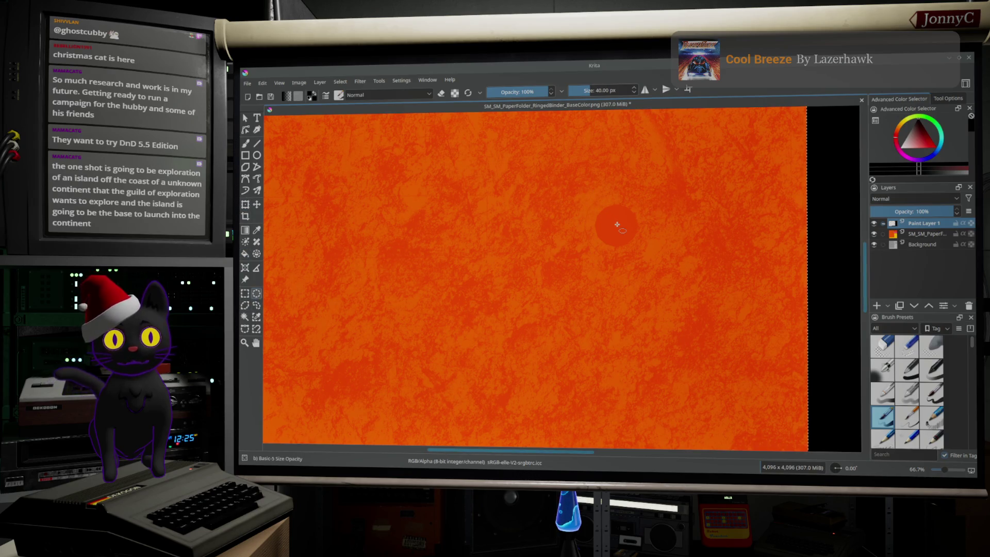
pyautogui.moveTo(617, 224); pyautogui.dragTo(673, 282)
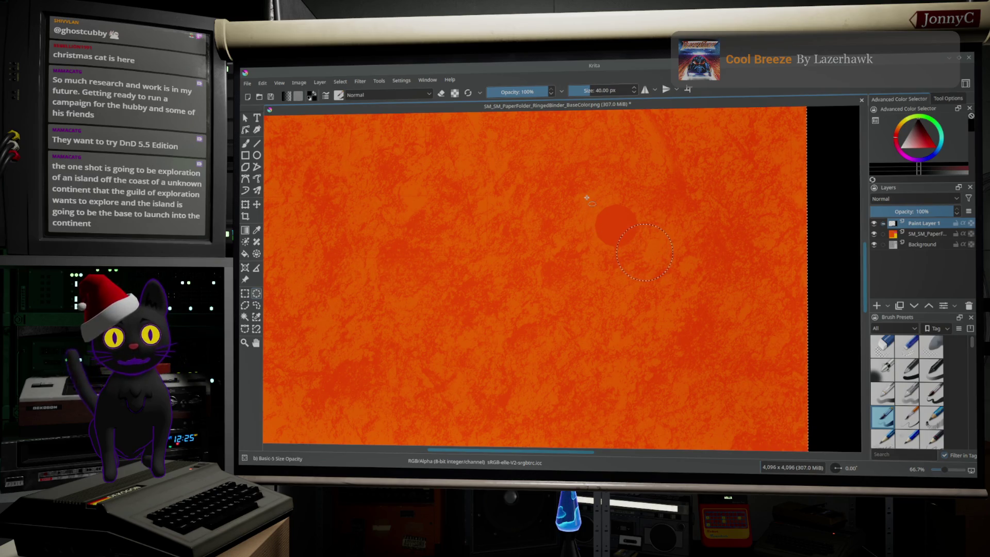
pyautogui.moveTo(577, 195)
pyautogui.mouseDown()
pyautogui.moveTo(654, 257)
pyautogui.moveTo(608, 243)
pyautogui.moveTo(616, 247)
pyautogui.moveTo(619, 234)
pyautogui.moveTo(637, 249)
pyautogui.mouseUp()
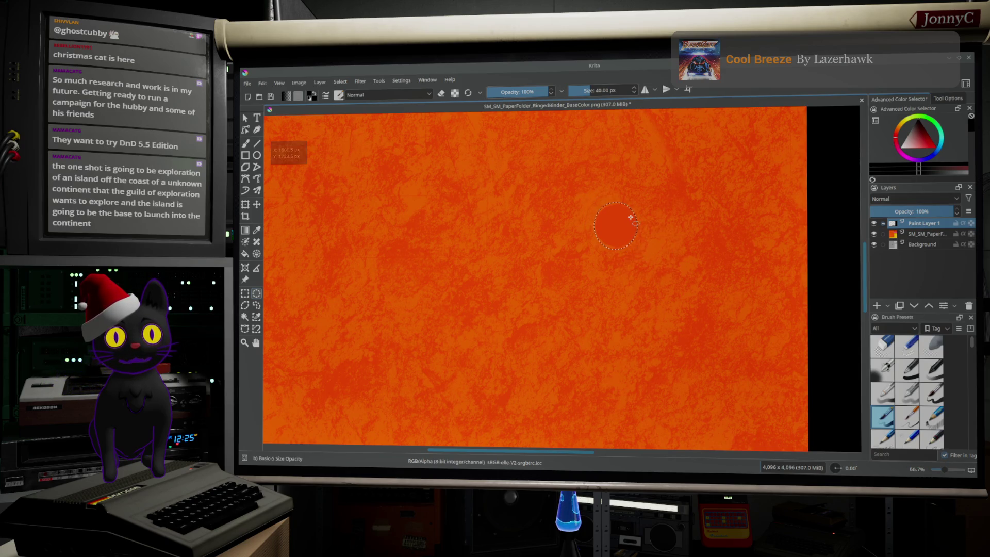
pyautogui.press('1')
pyautogui.scroll(1, 630, 217)
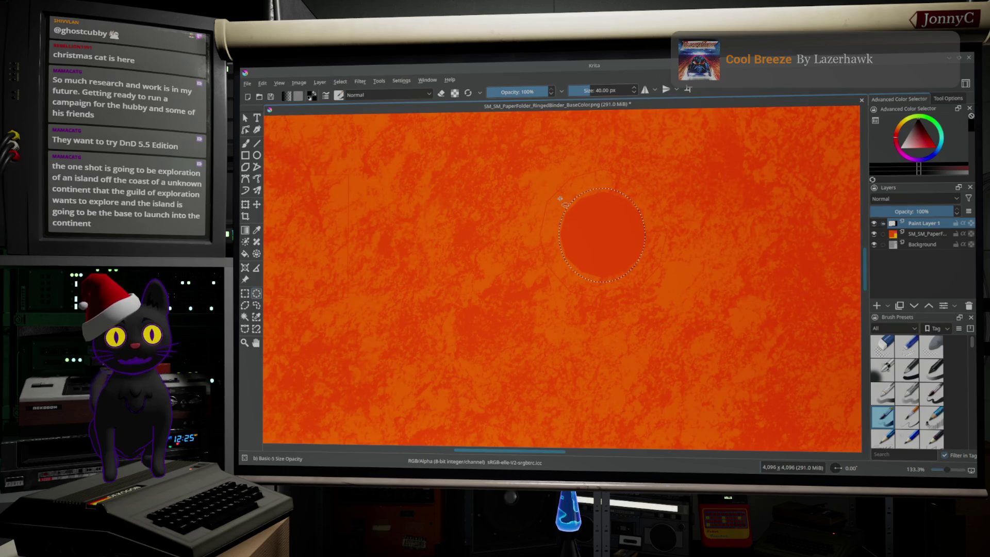
pyautogui.moveTo(557, 196); pyautogui.dragTo(643, 269)
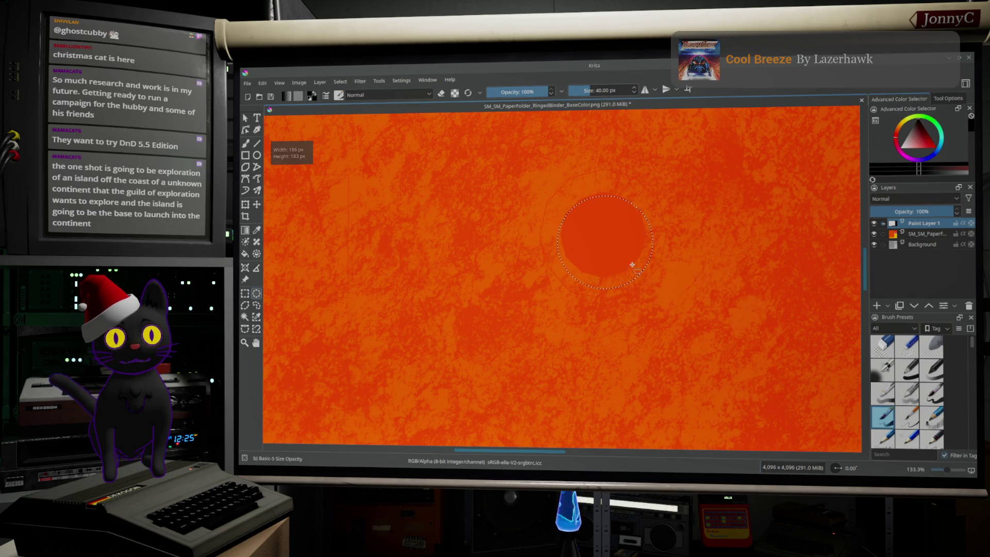
pyautogui.moveTo(543, 173)
pyautogui.mouseDown()
pyautogui.moveTo(644, 288)
pyautogui.moveTo(661, 291)
pyautogui.mouseUp()
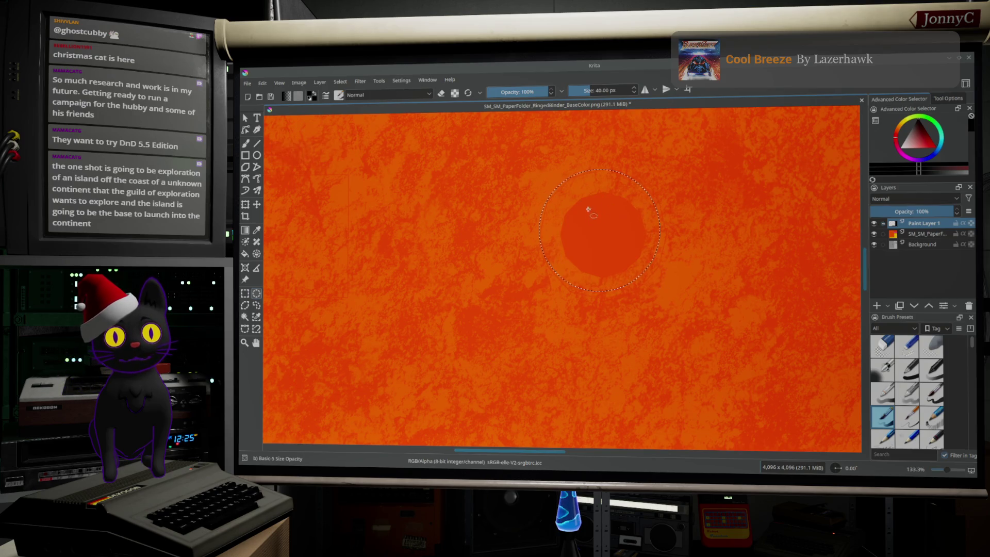
pyautogui.click(545, 183)
pyautogui.moveTo(545, 183)
pyautogui.mouseDown()
pyautogui.moveTo(656, 273)
pyautogui.moveTo(658, 291)
pyautogui.mouseUp()
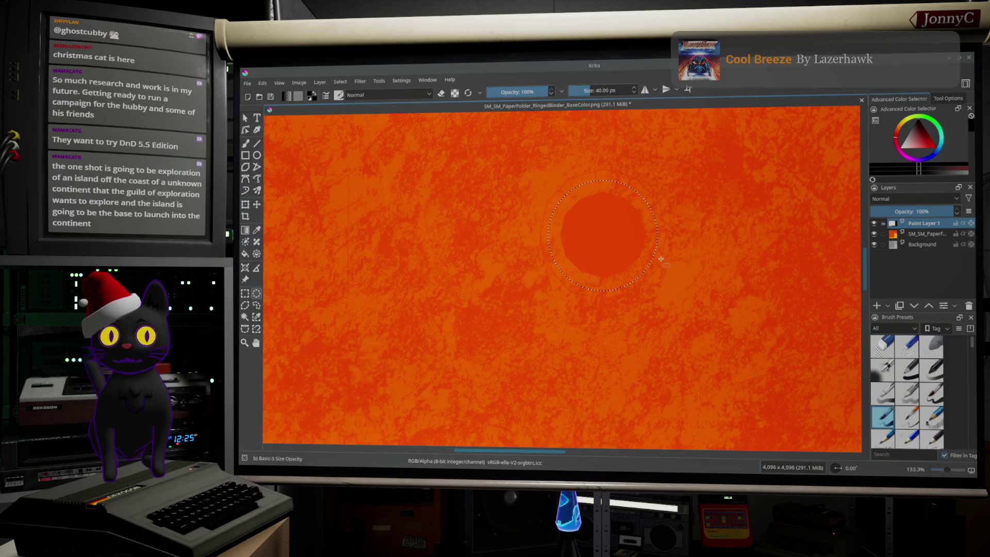
pyautogui.click(559, 252)
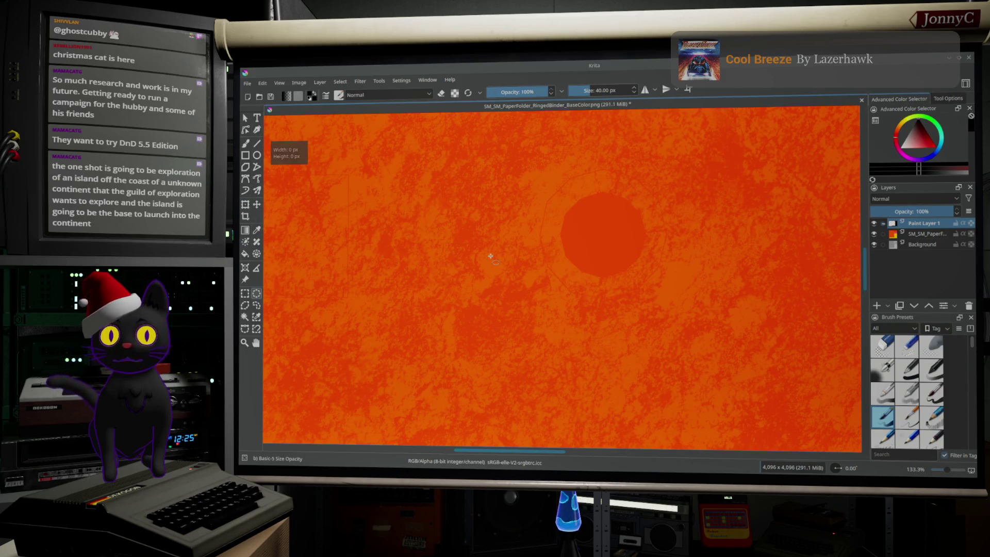
pyautogui.hotkey('ctrl', 'z')
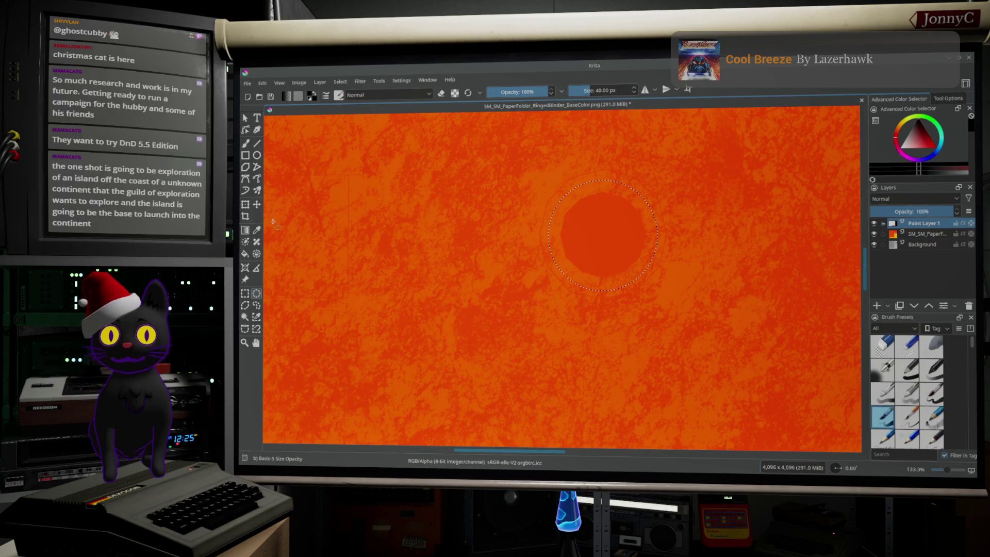
# Fill the circular selection with solid black on Paint Layer 1.
pyautogui.click(246, 254)
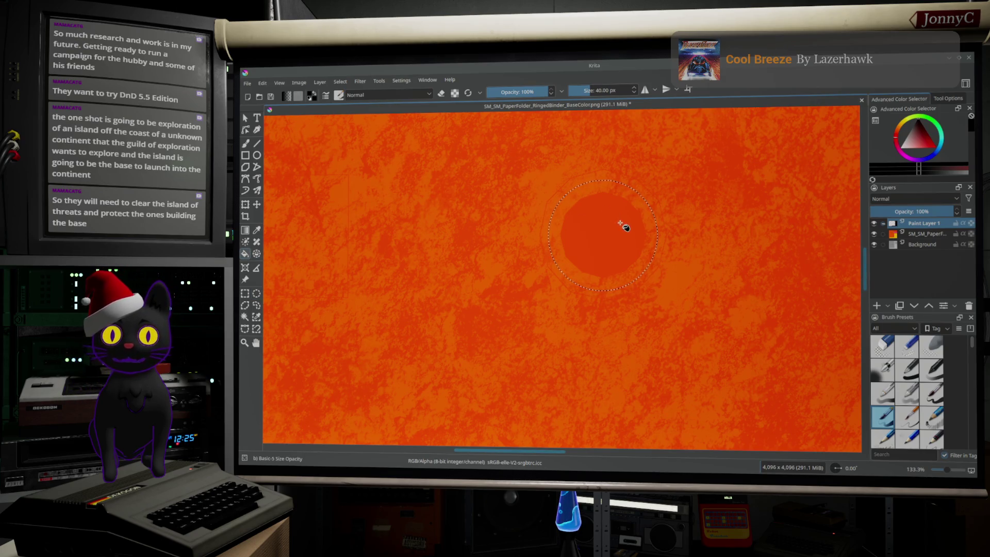
pyautogui.click(624, 224)
pyautogui.scroll(2, 616, 229)
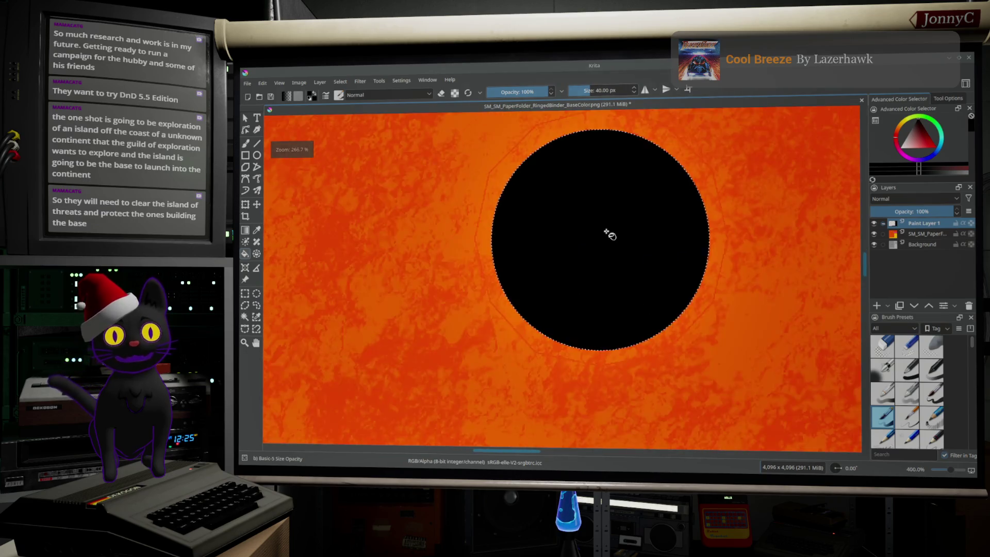
# Add a new paint layer and move it below Paint Layer 1.
pyautogui.scroll(-3, 610, 234)
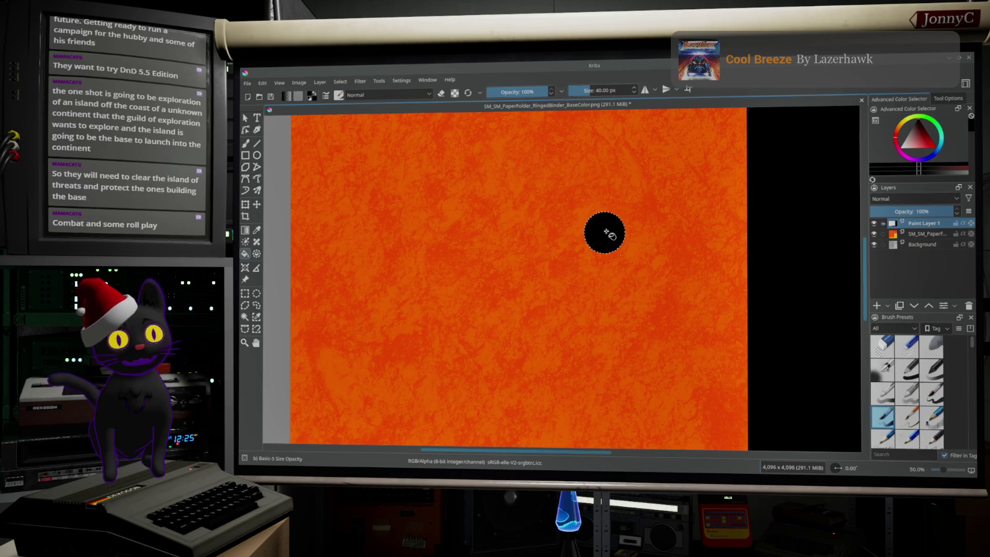
pyautogui.scroll(-3, 605, 232)
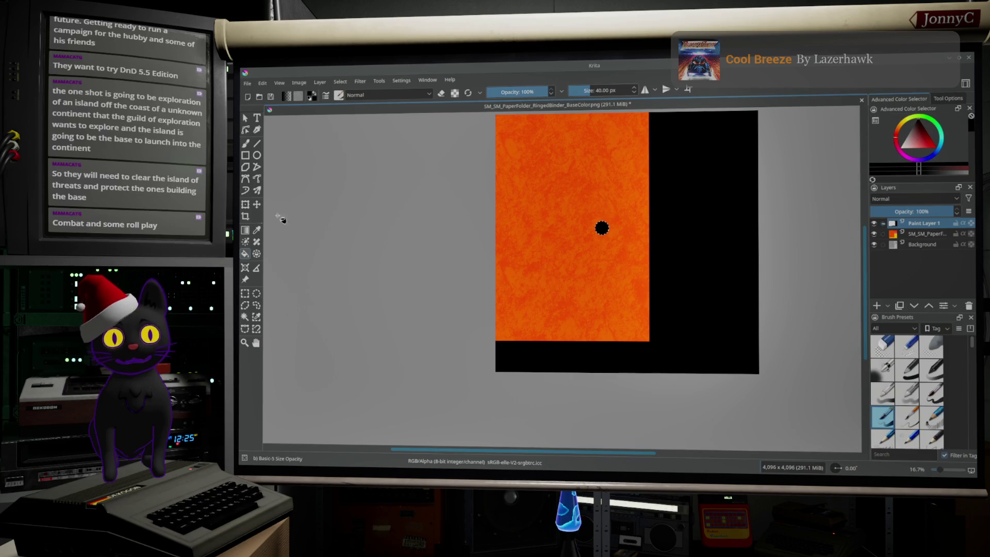
pyautogui.press('Insert')
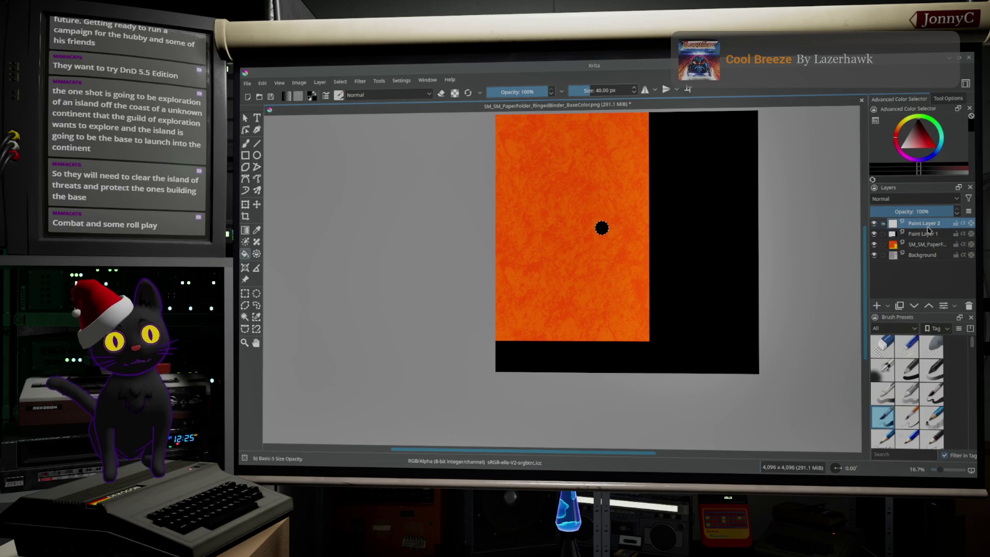
pyautogui.moveTo(926, 223); pyautogui.dragTo(924, 246)
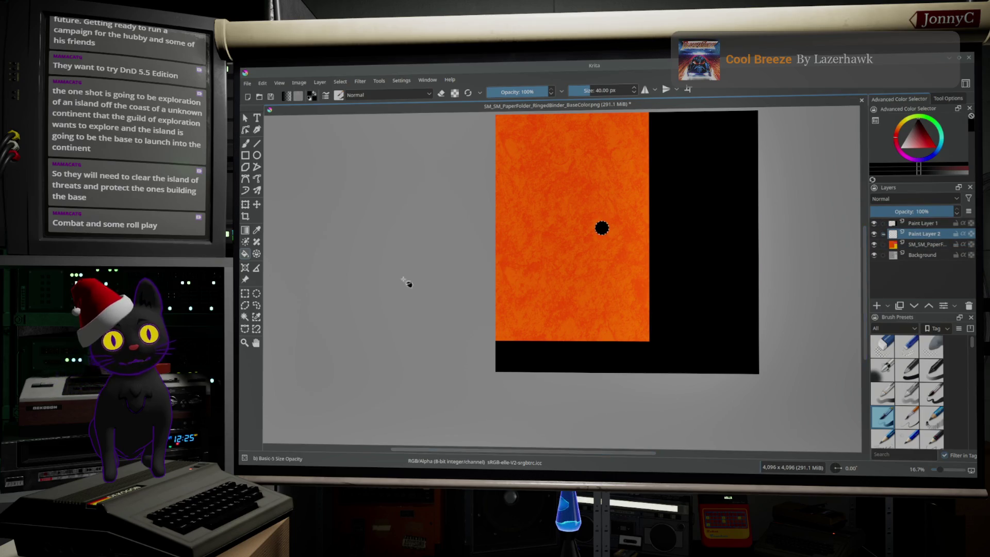
# Select the whole canvas and fill the new layer near-white, hiding the orange texture.
pyautogui.click(339, 82)
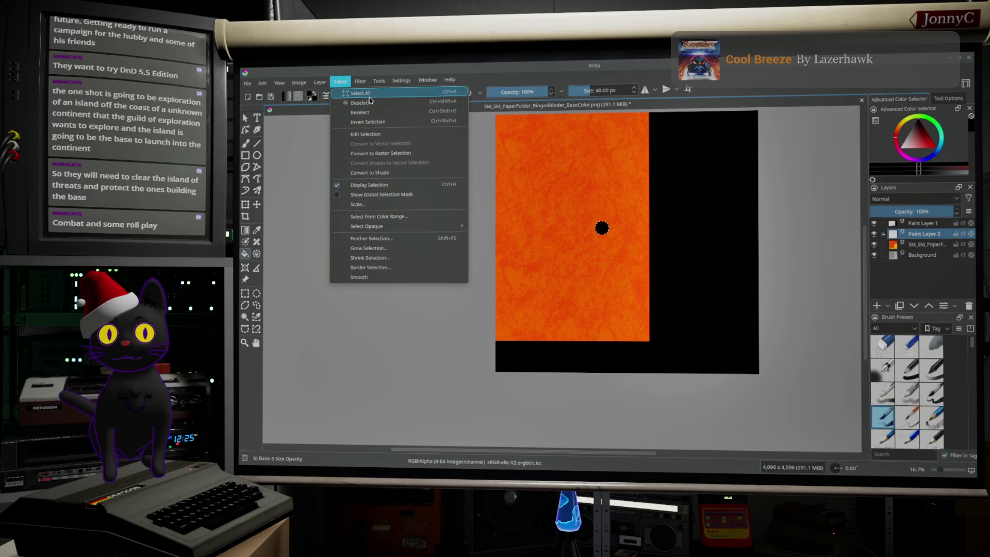
pyautogui.click(361, 93)
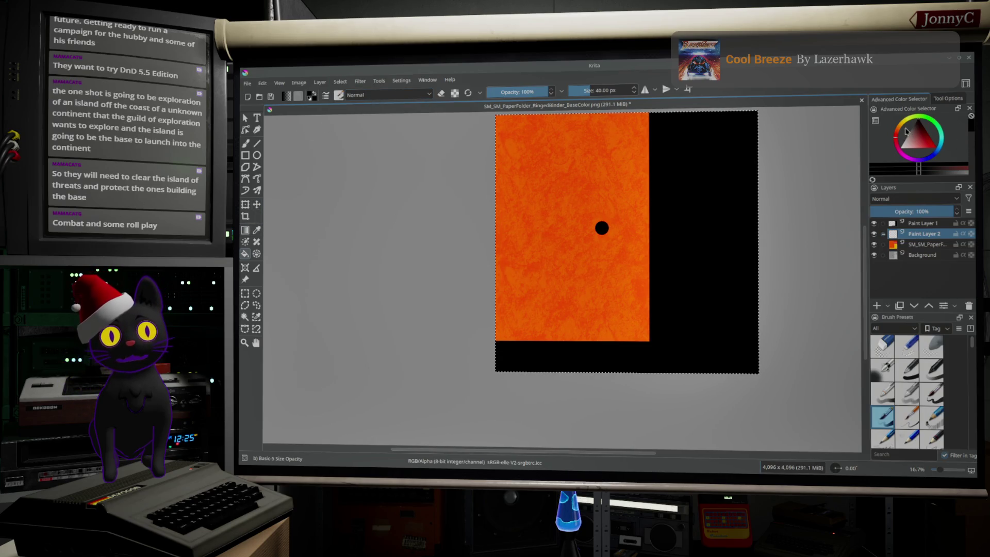
pyautogui.click(882, 165)
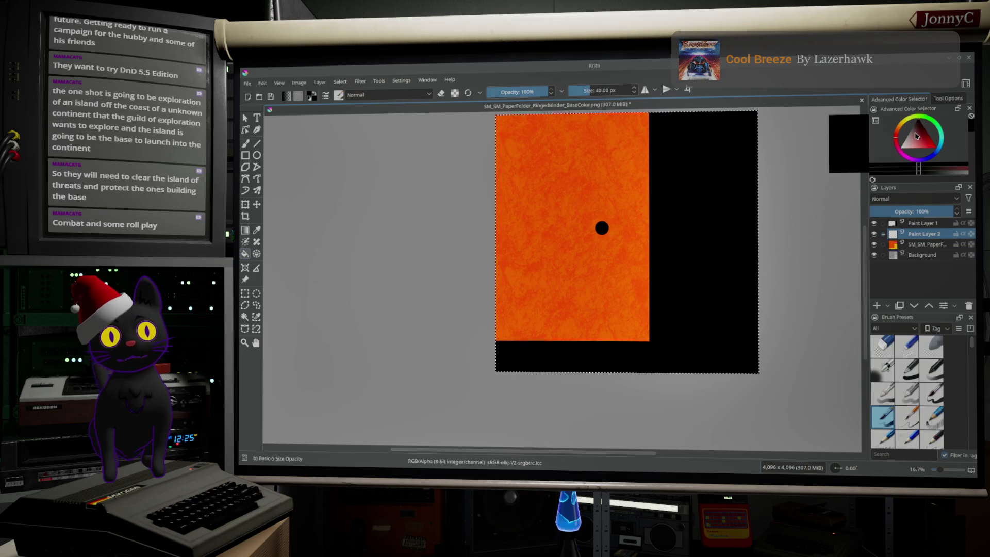
pyautogui.click(632, 206)
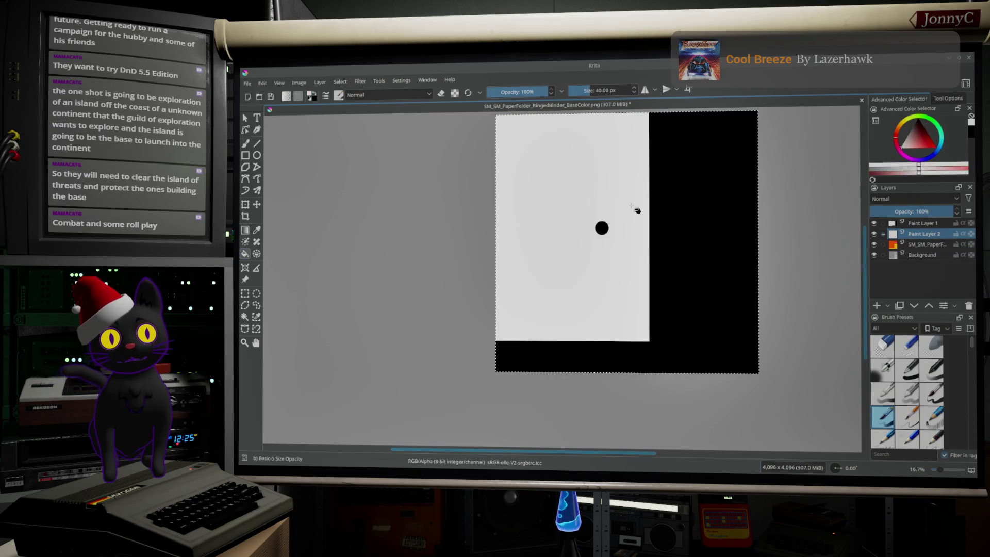
pyautogui.click(249, 84)
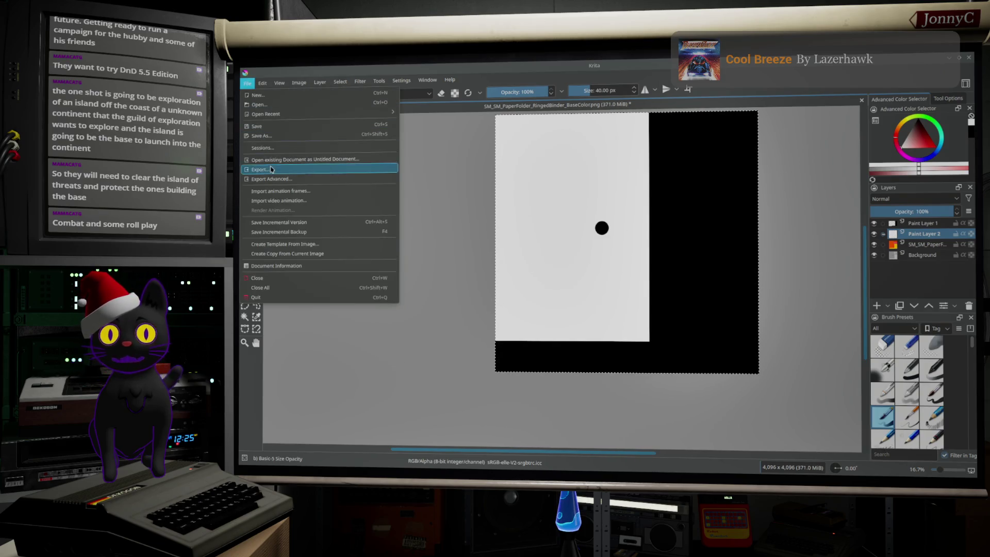
# Start Save As and set the file type to Krita document.
pyautogui.click(276, 137)
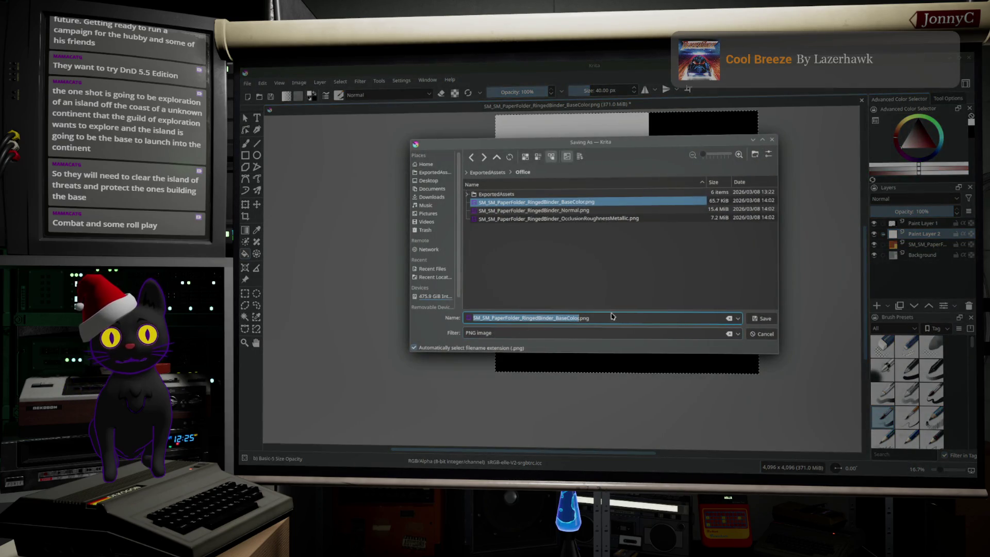
pyautogui.click(609, 335)
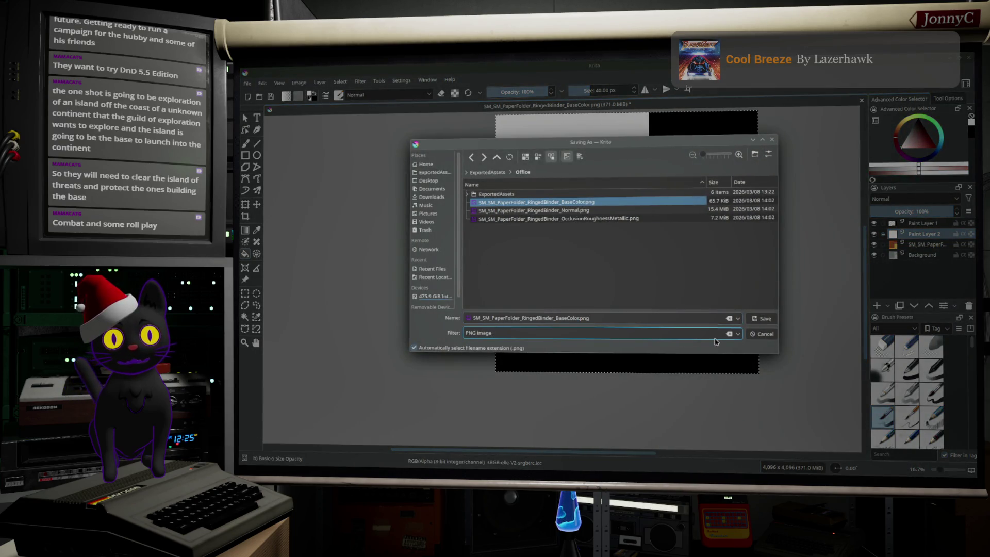
pyautogui.click(738, 334)
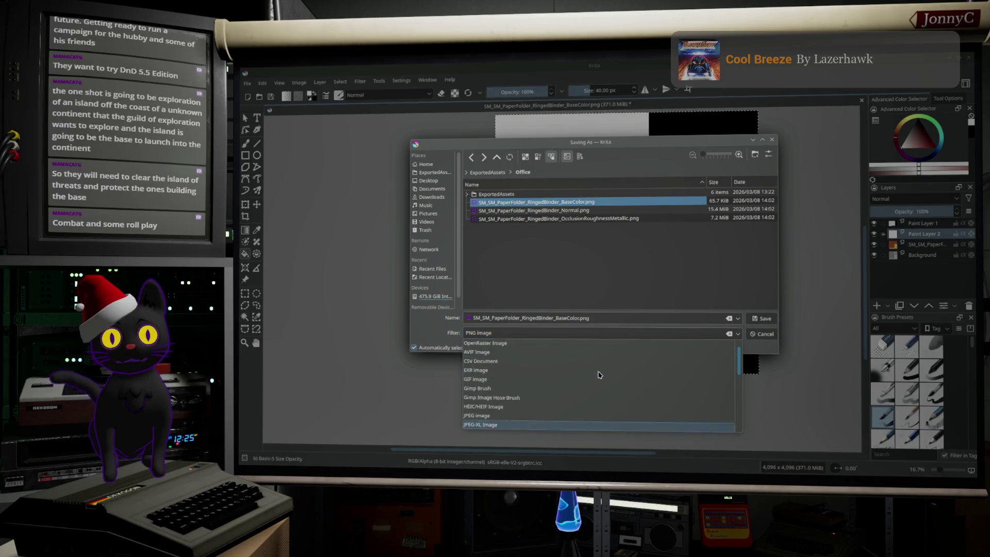
pyautogui.click(552, 356)
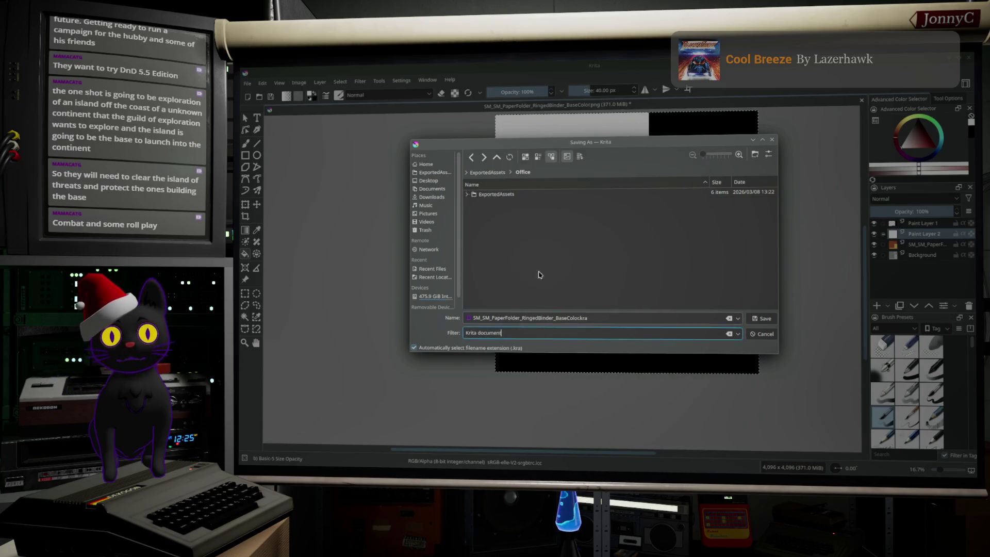
# Trim the file name down to RingedBinder.kra and save it.
pyautogui.click(554, 318)
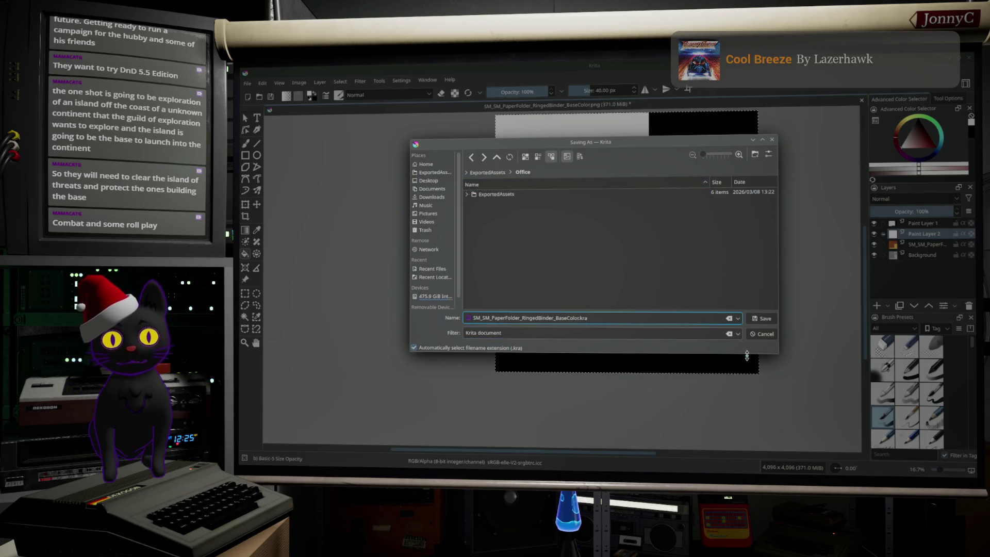
pyautogui.moveTo(555, 318); pyautogui.dragTo(573, 318)
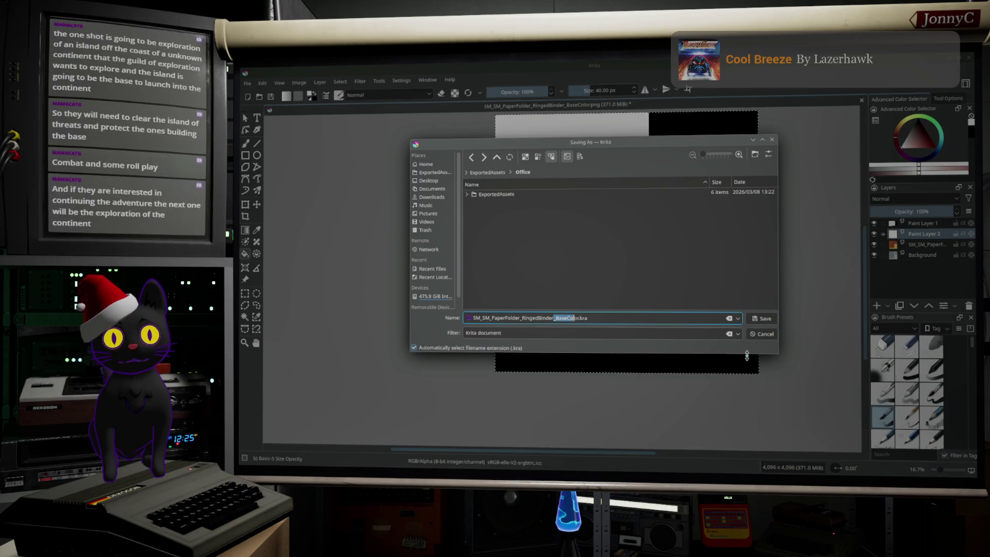
pyautogui.press('BackSpace')
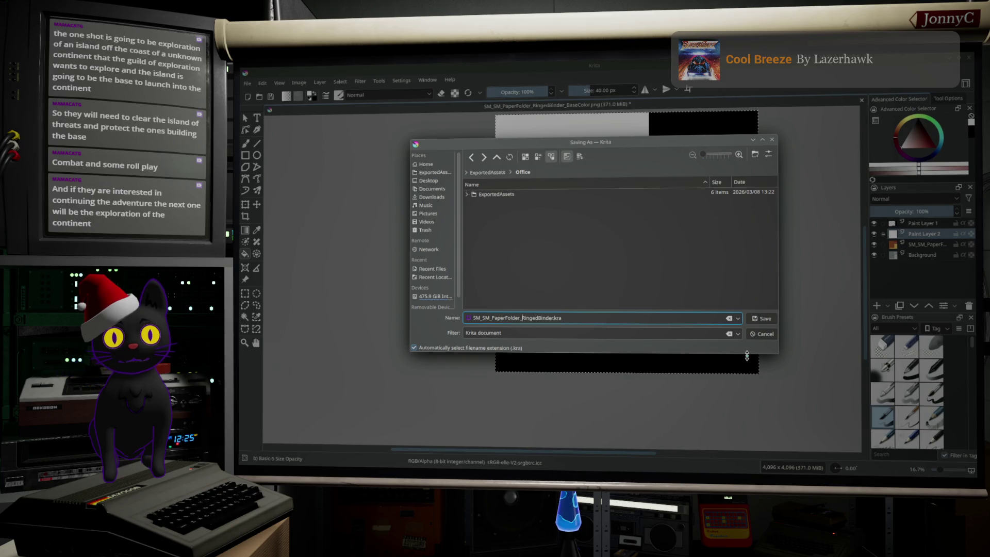
pyautogui.moveTo(519, 318); pyautogui.dragTo(482, 318)
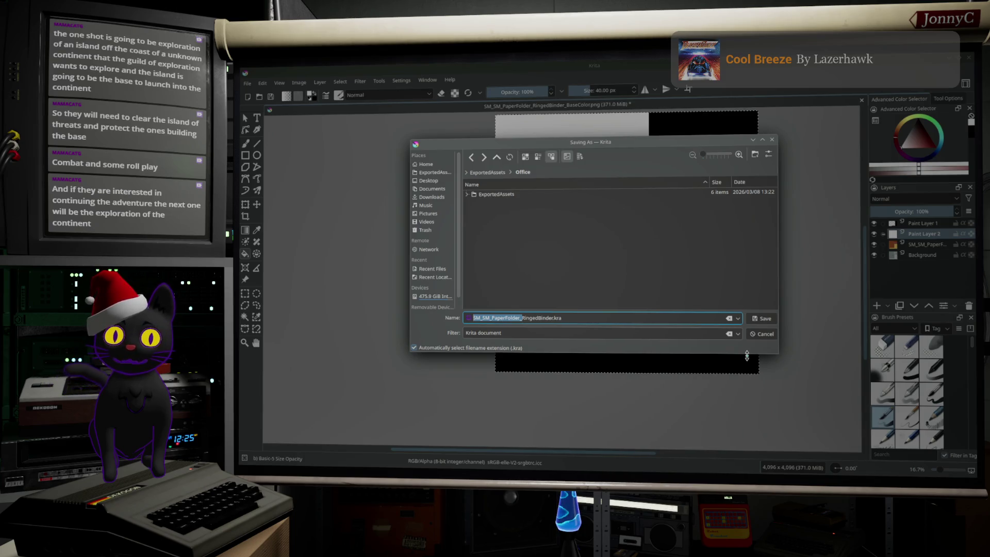
pyautogui.press('BackSpace')
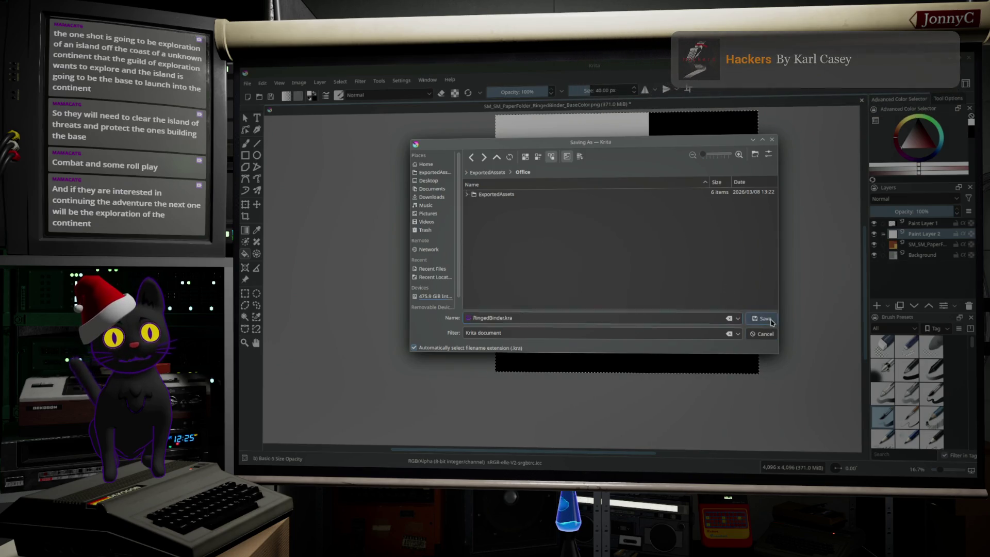
pyautogui.press('Return')
pyautogui.click(248, 83)
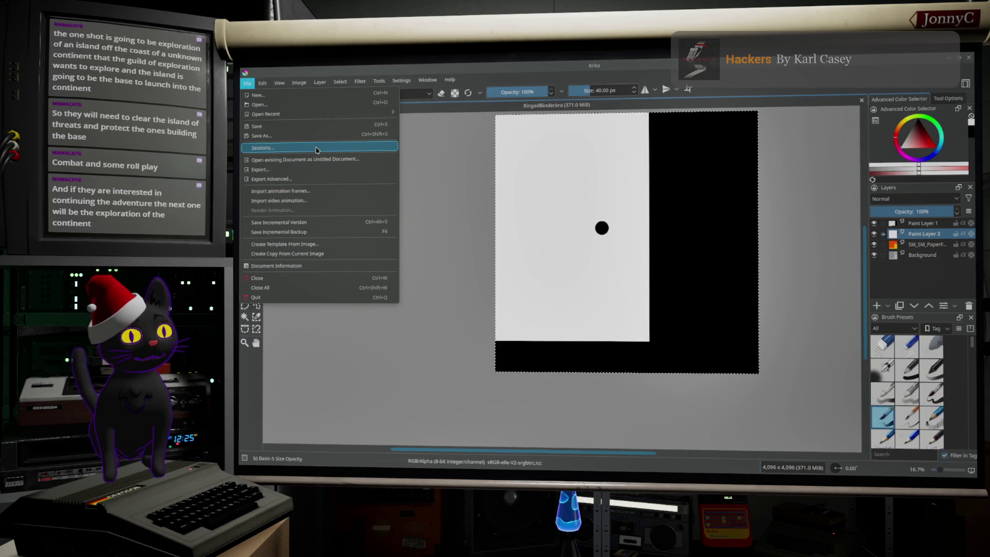
# Start an export and choose TGA as the export format.
pyautogui.click(317, 176)
pyautogui.click(592, 332)
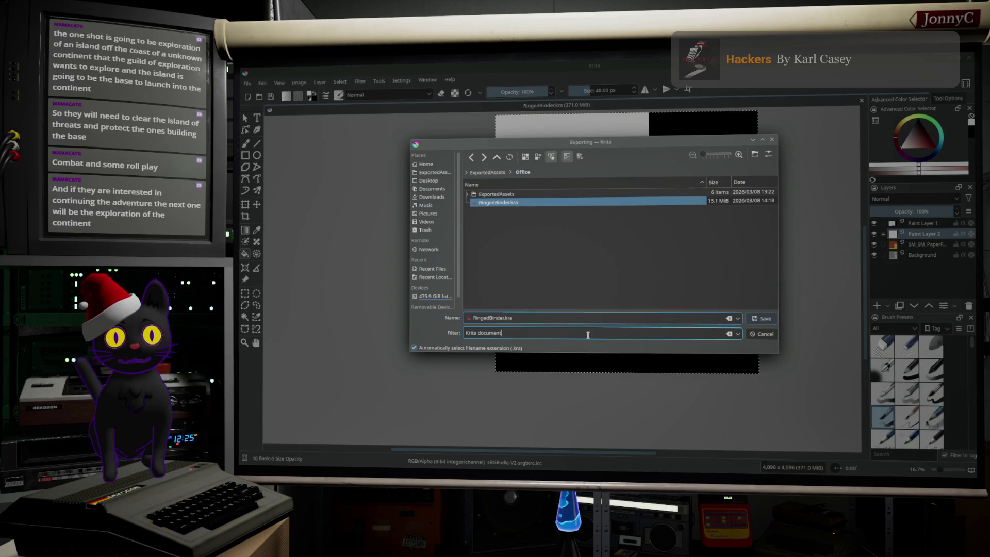
pyautogui.click(738, 334)
pyautogui.scroll(-5, 599, 393)
pyautogui.scroll(-1, 586, 393)
pyautogui.click(534, 380)
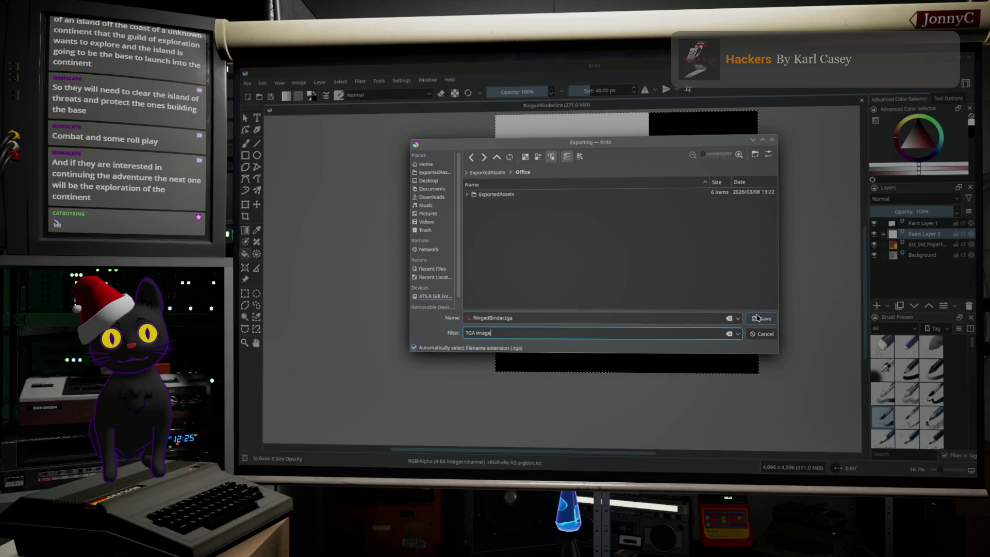
# Export the mask as RingedBinder_Mask.tga, accept the TGA warning, and close Krita.
pyautogui.click(531, 318)
pyautogui.write('_Mask')
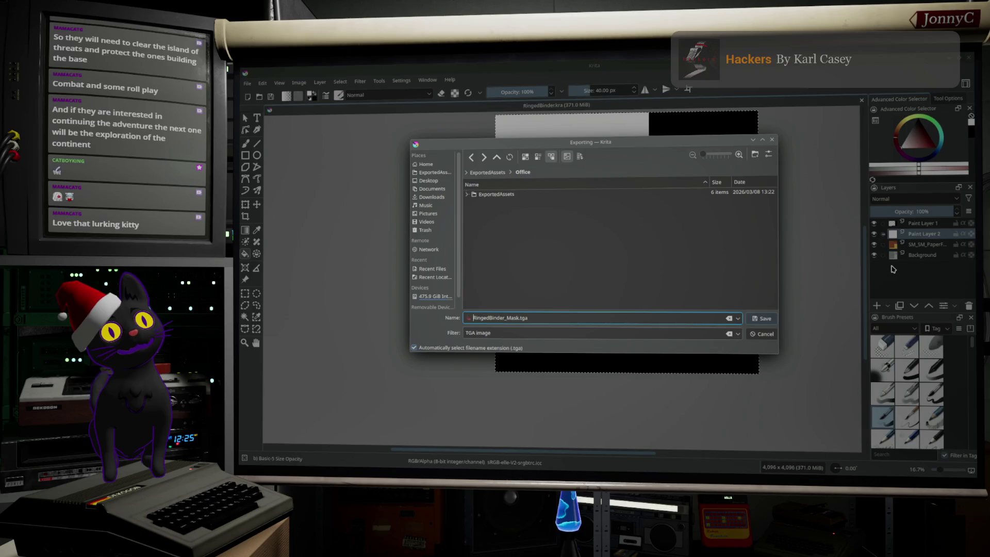
pyautogui.click(754, 319)
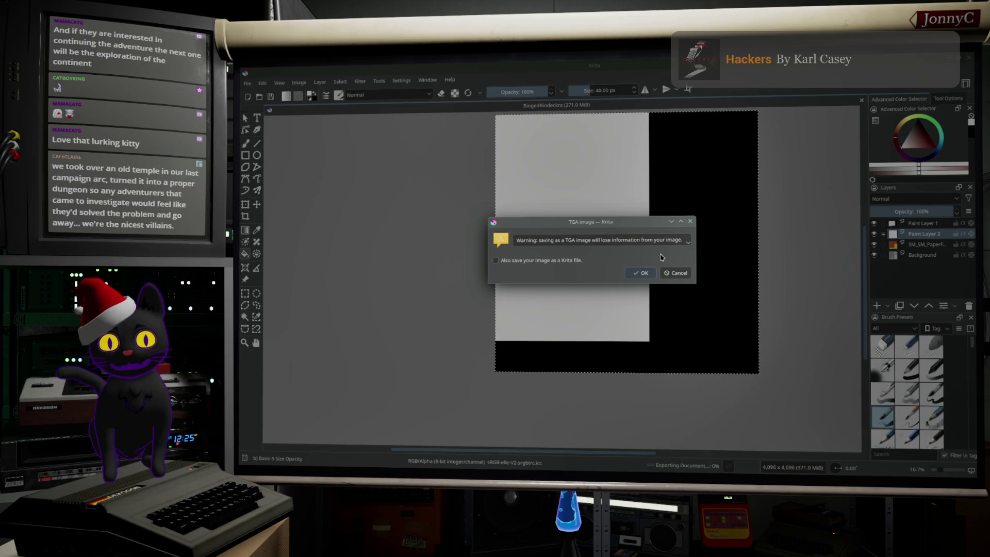
pyautogui.click(640, 273)
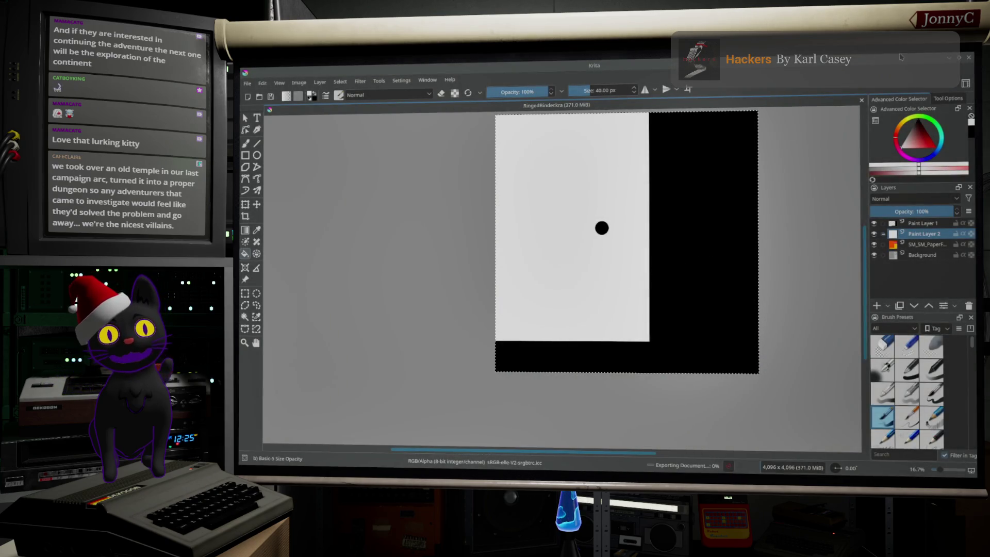
pyautogui.click(968, 57)
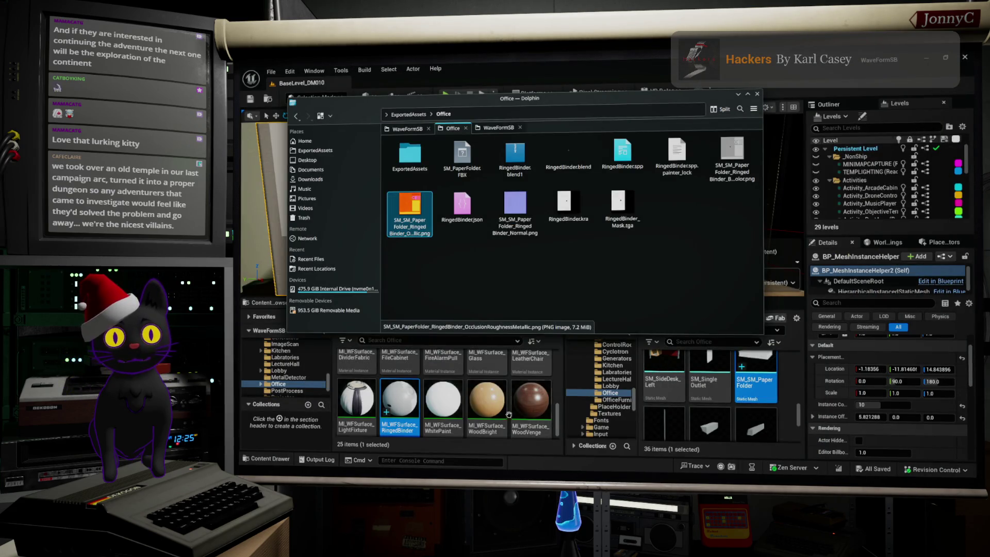
pyautogui.click(570, 200)
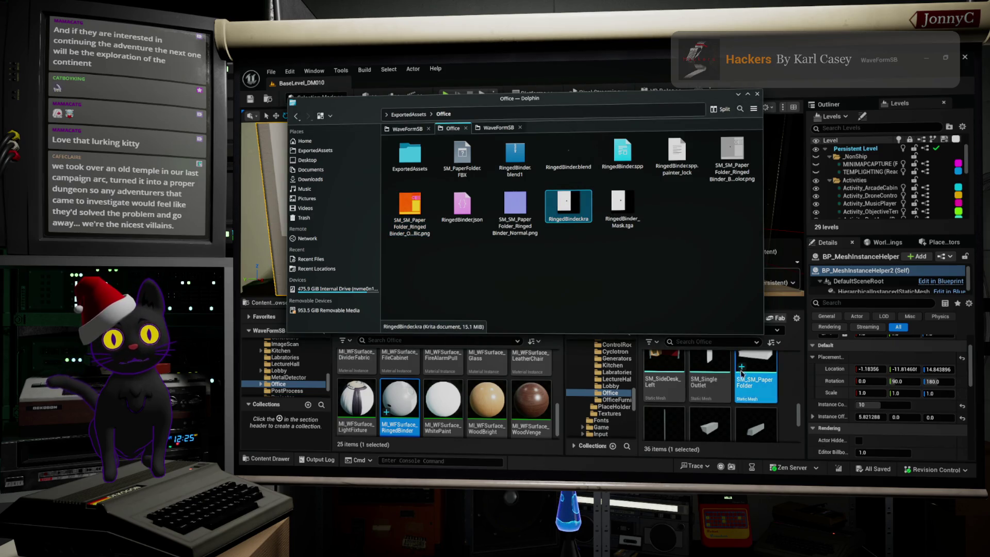
# Open MI_WFSurface_RingedBinder and move its editor aside to reveal the level.
pyautogui.doubleClick(399, 399)
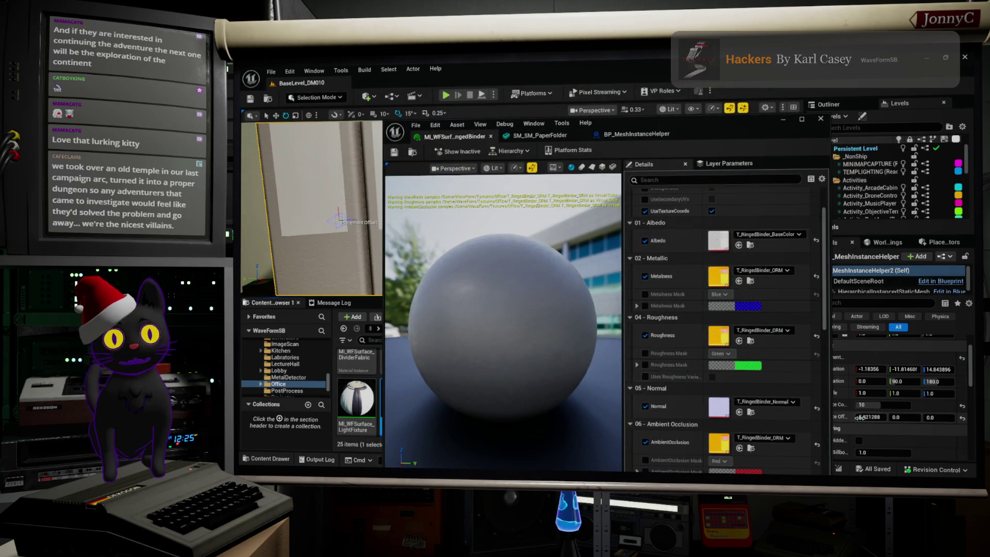
pyautogui.moveTo(768, 147); pyautogui.dragTo(637, 149)
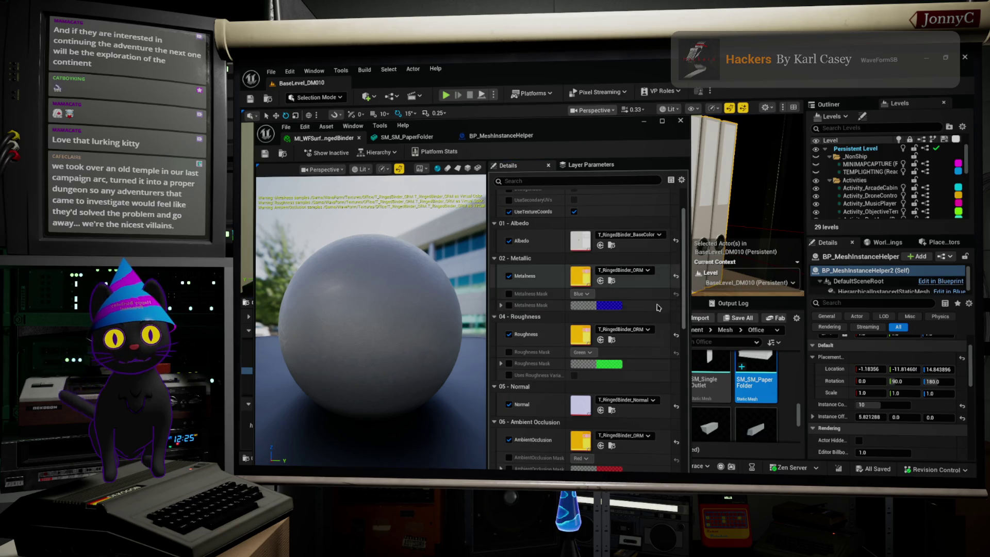
pyautogui.moveTo(604, 131); pyautogui.dragTo(893, 97)
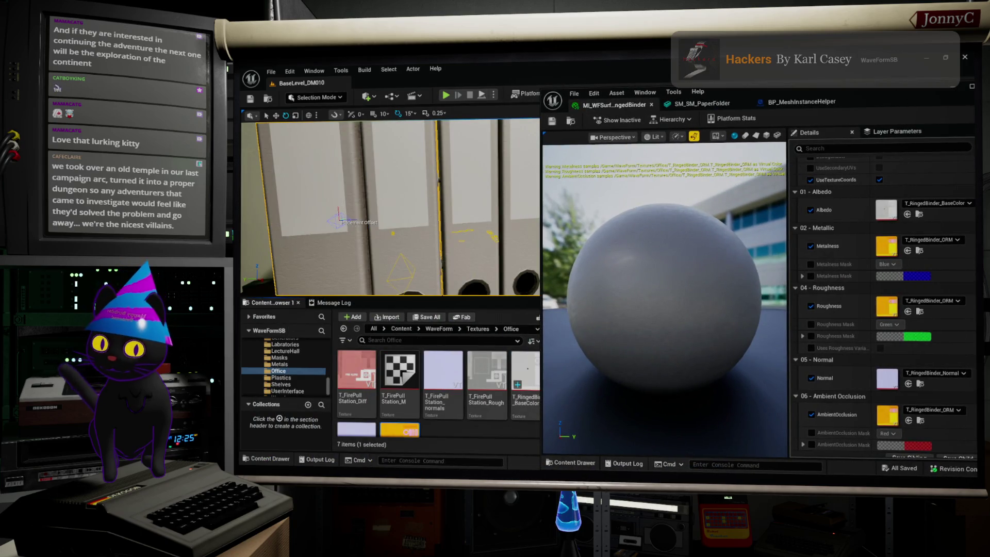
# Drag RingedBinder_Mask.tga from the Office folder into the Content Browser's Office textures folder.
pyautogui.hotkey('alt', 'Tab')
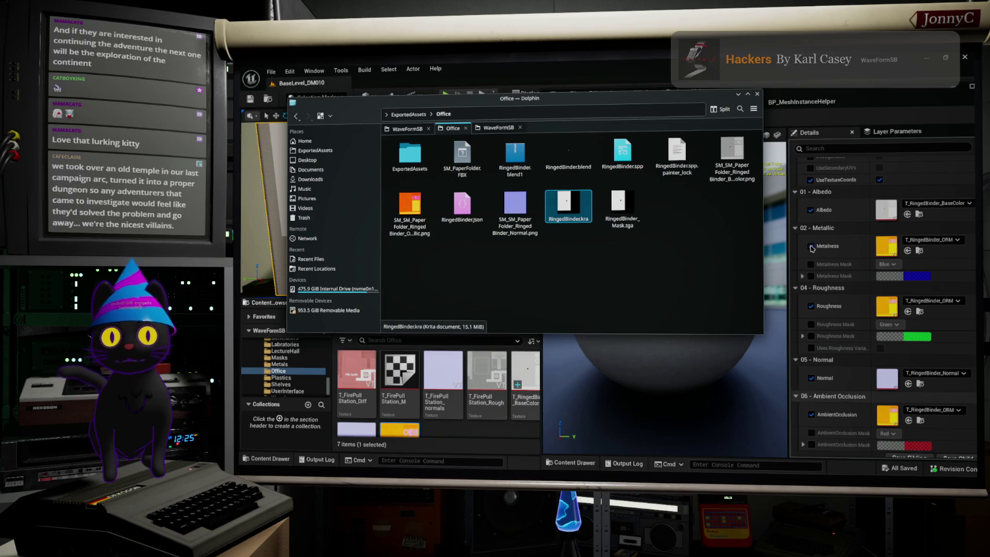
pyautogui.click(581, 217)
pyautogui.moveTo(618, 207)
pyautogui.mouseDown()
pyautogui.moveTo(610, 267)
pyautogui.moveTo(490, 389)
pyautogui.mouseUp()
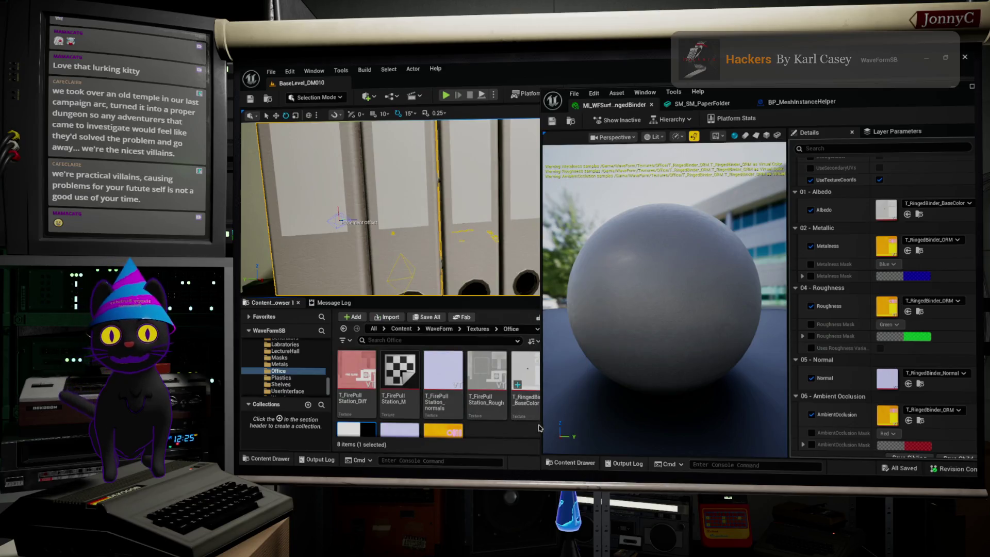
pyautogui.click(510, 412)
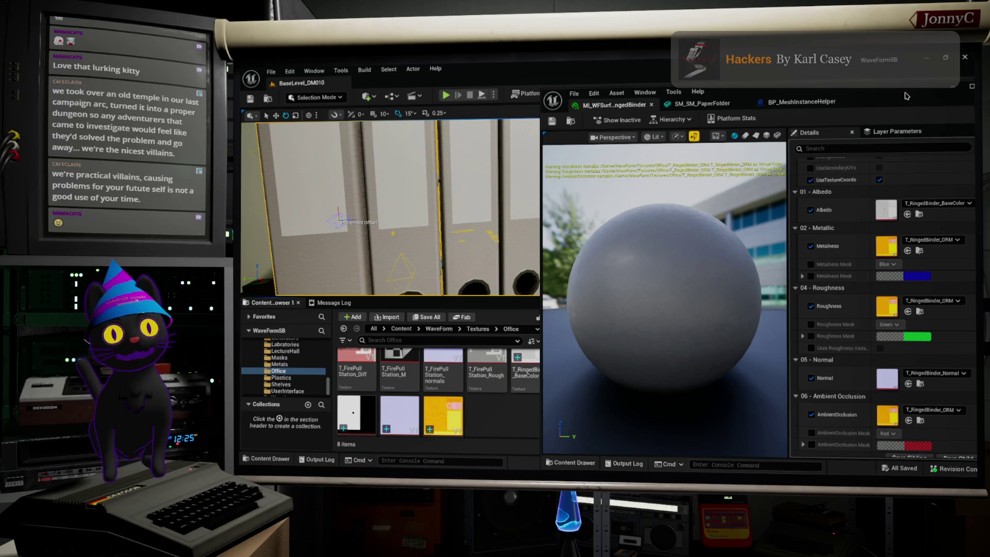
pyautogui.moveTo(890, 90); pyautogui.dragTo(847, 75)
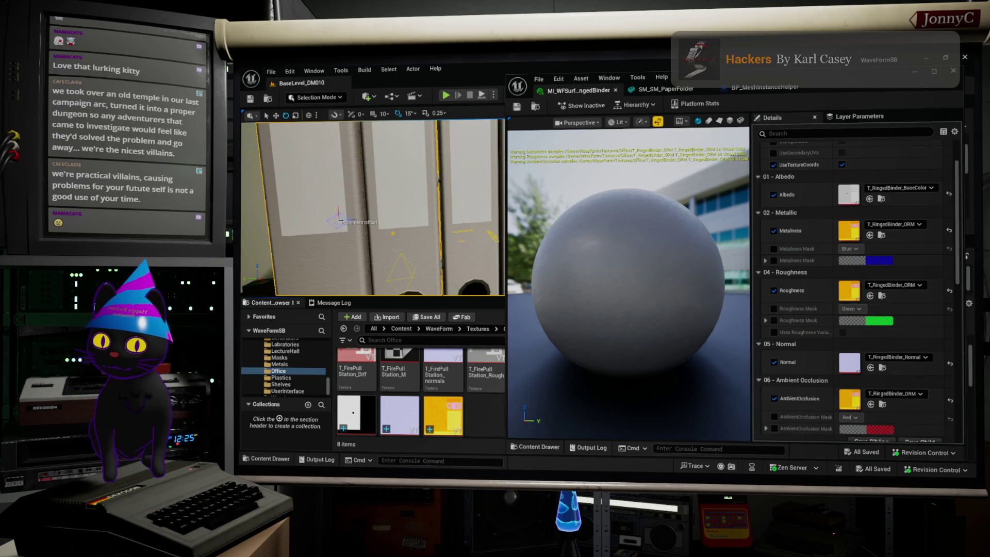
pyautogui.hotkey('alt', 'Tab')
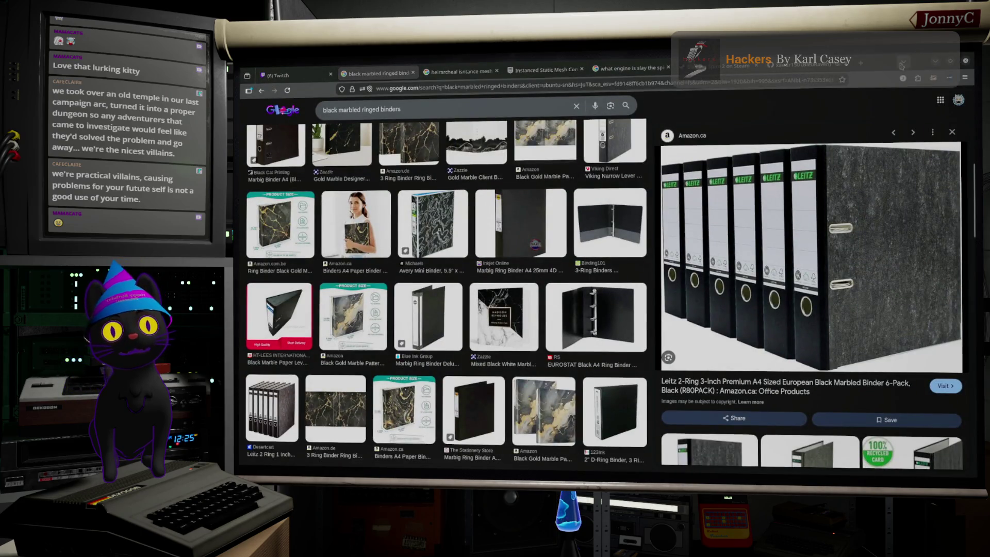
# Glance back at Unreal, then switch to the Google results for 'アソビト youtube'.
pyautogui.hotkey('alt', 'Tab')
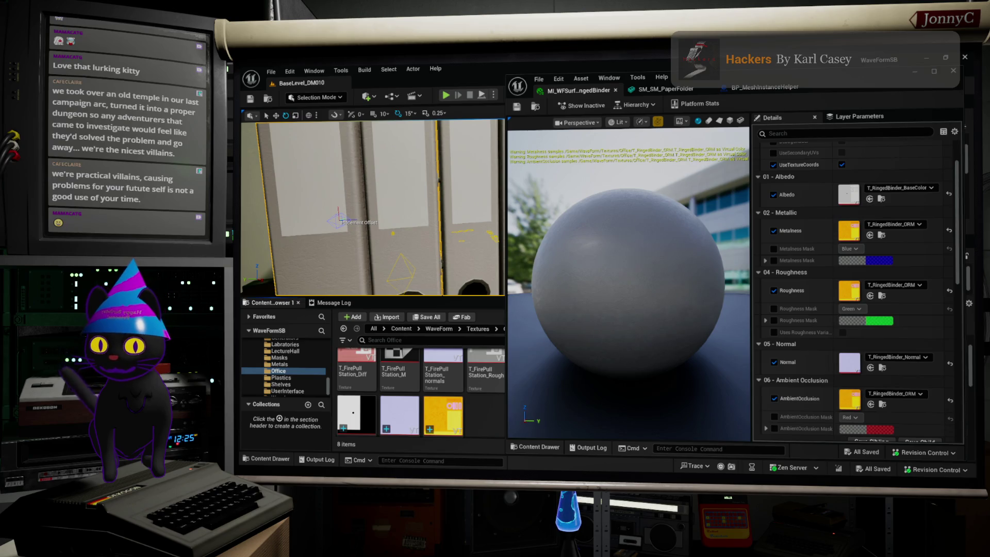
pyautogui.hotkey('alt', 'Tab')
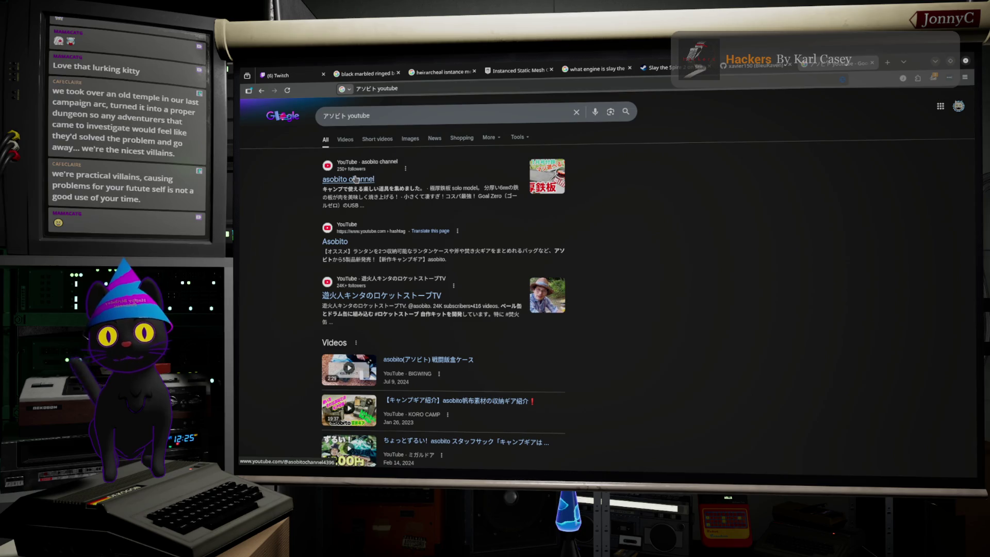
# Visit the asobito channel and #asobito hashtag page, then search YouTube for 'asobito Chutulu'.
pyautogui.click(356, 180)
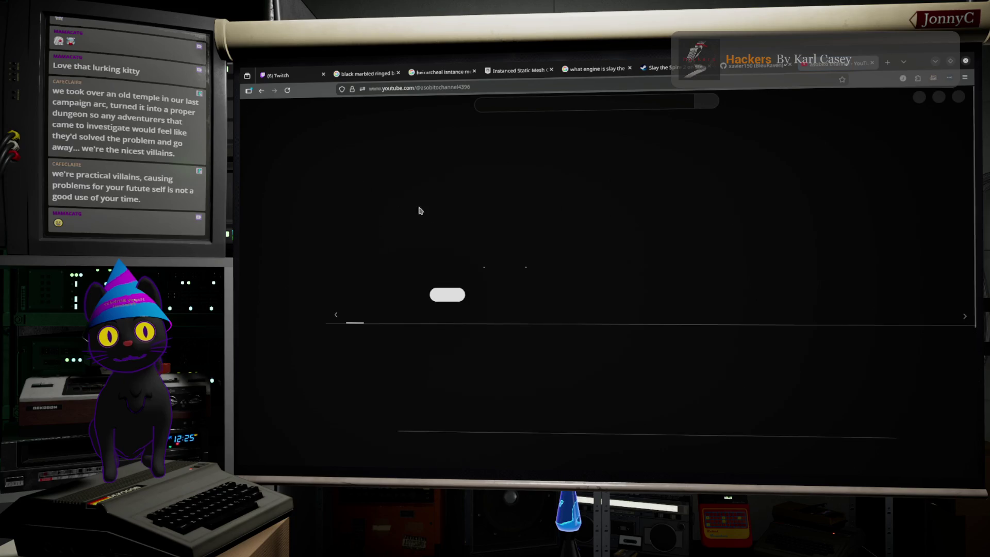
pyautogui.click(262, 91)
pyautogui.click(327, 247)
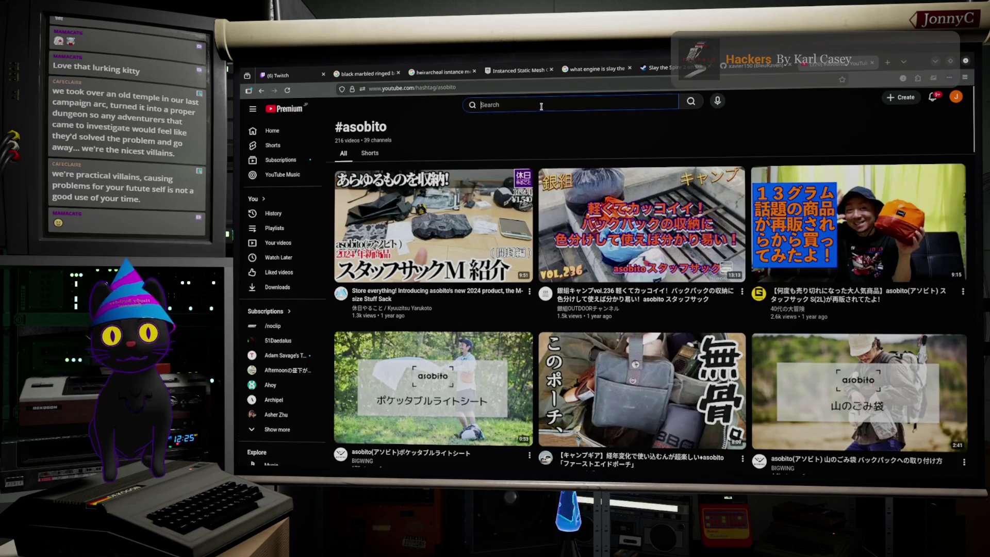
pyautogui.write('asobito')
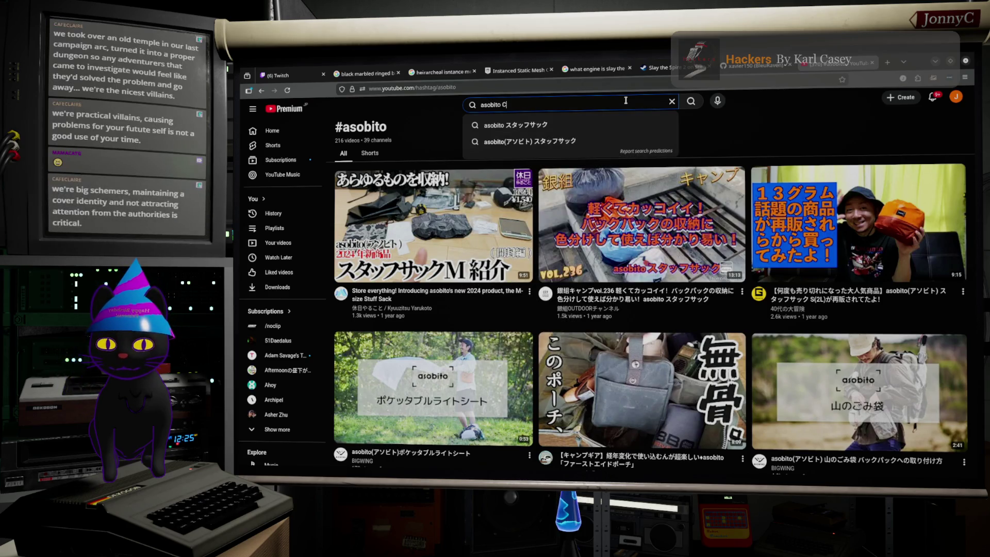
pyautogui.write(' Chutul')
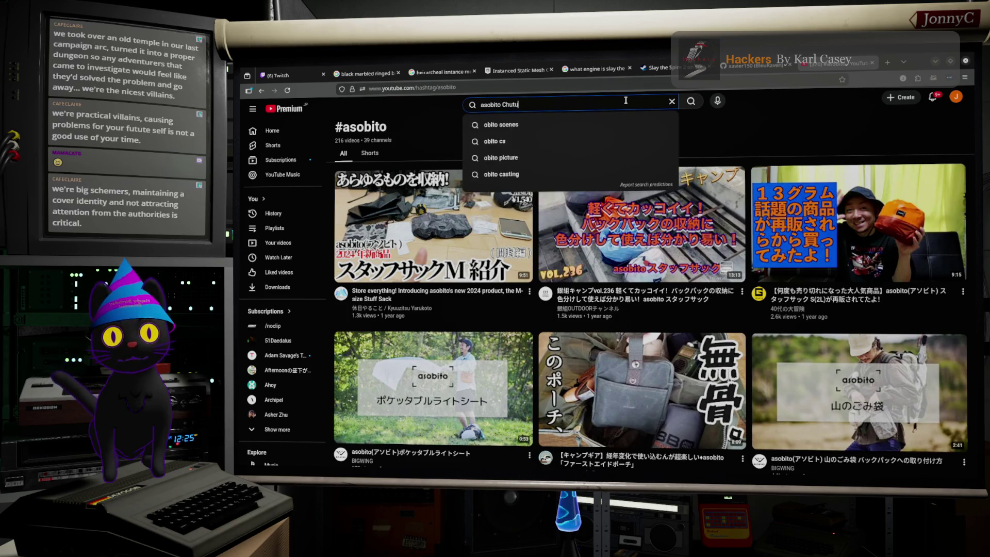
pyautogui.write('u')
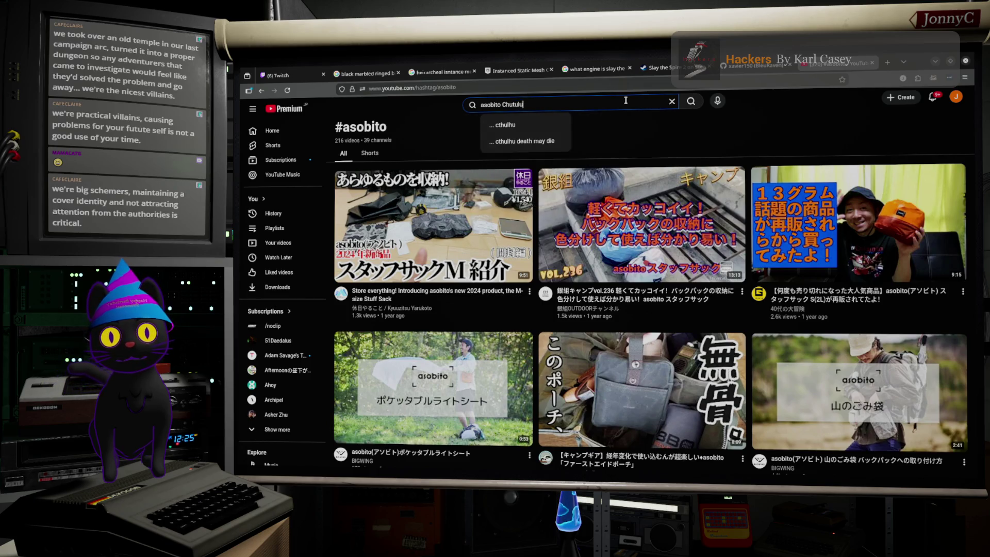
pyautogui.press('Return')
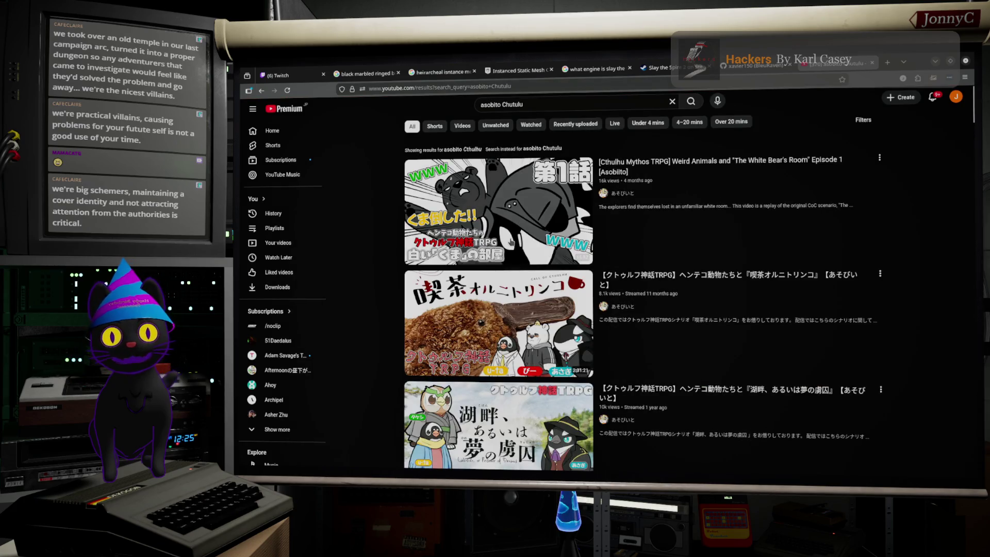
# Scroll through the asobito Cthulhu TRPG video results, then return to the Unreal editor.
pyautogui.moveTo(510, 243)
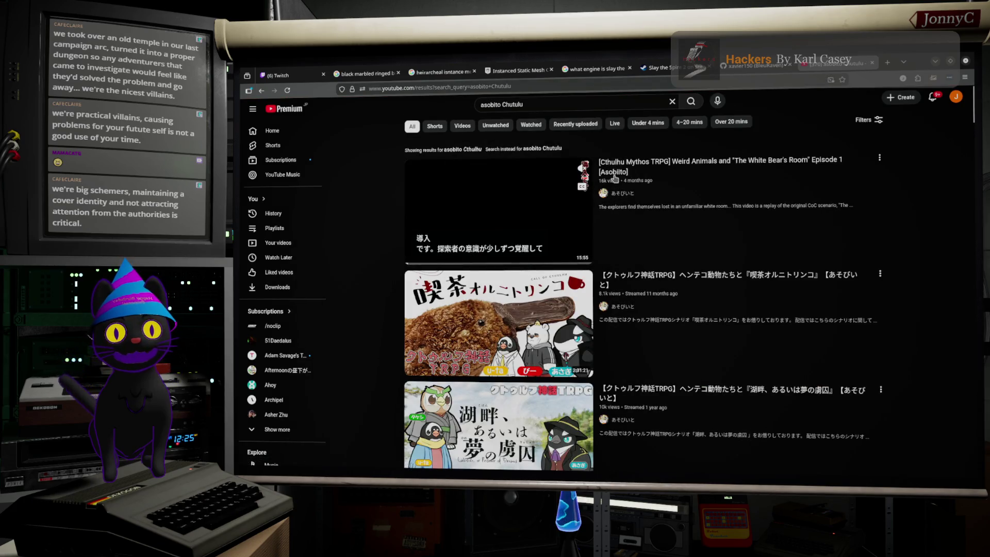
pyautogui.moveTo(714, 329)
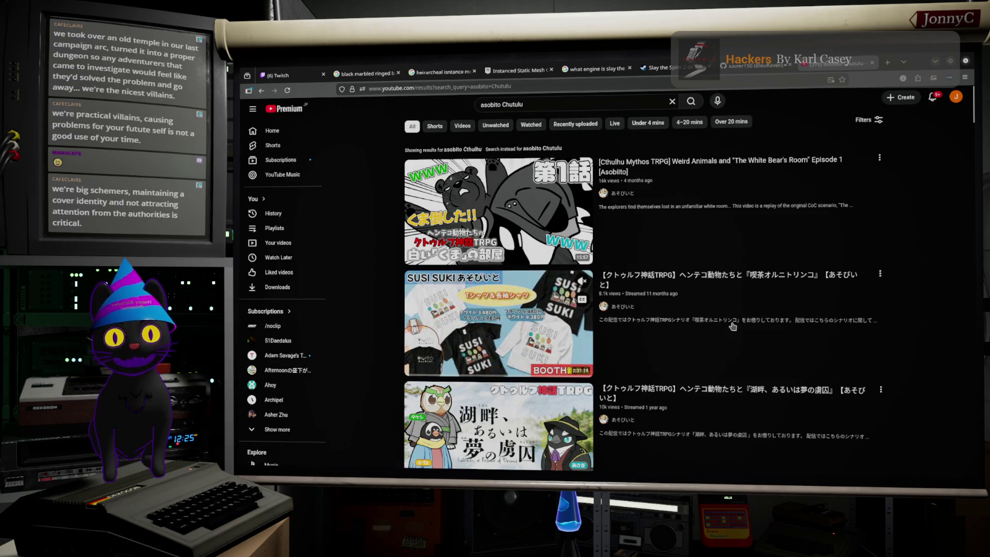
pyautogui.scroll(-5, 744, 327)
pyautogui.scroll(5, 744, 327)
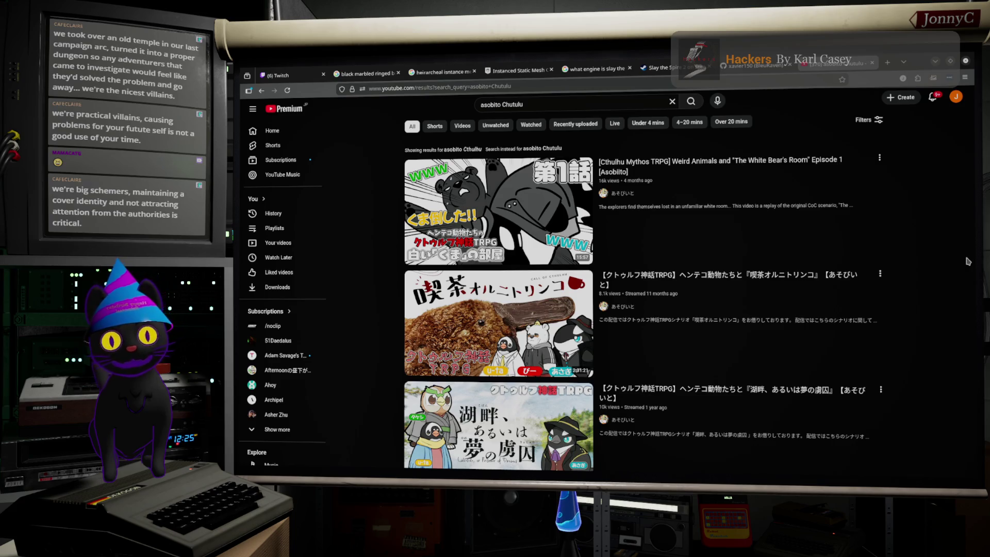
pyautogui.moveTo(569, 217)
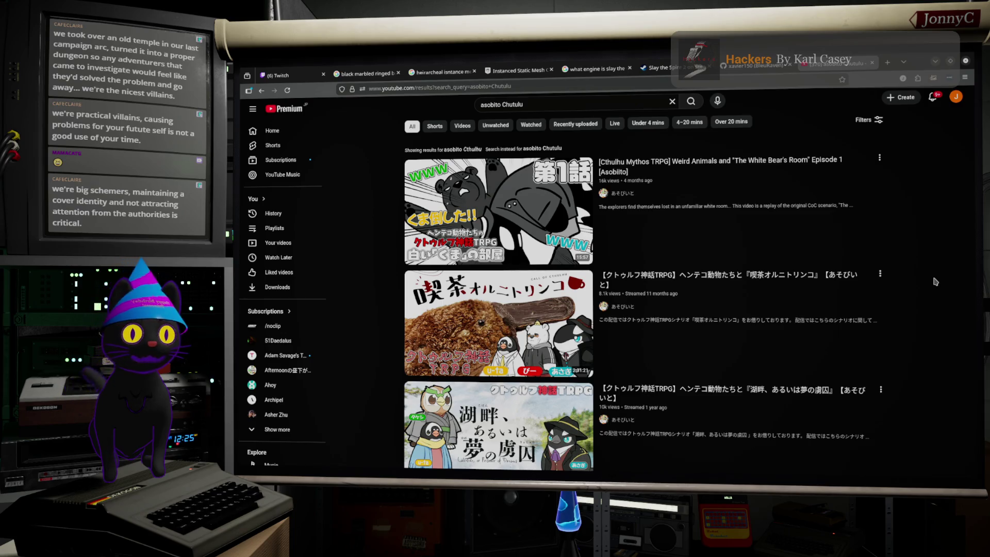
pyautogui.scroll(-1, 913, 304)
pyautogui.scroll(-4, 910, 304)
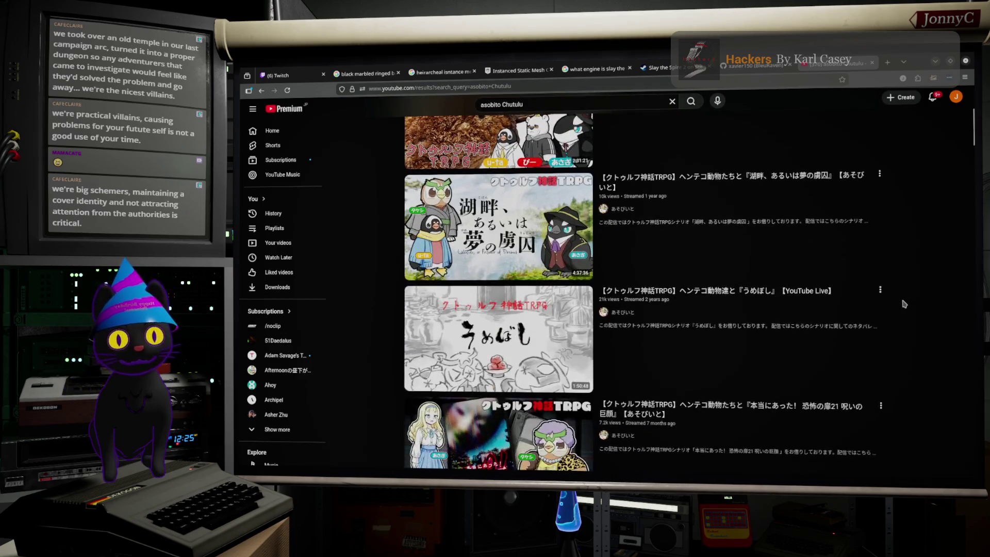
pyautogui.scroll(-5, 903, 304)
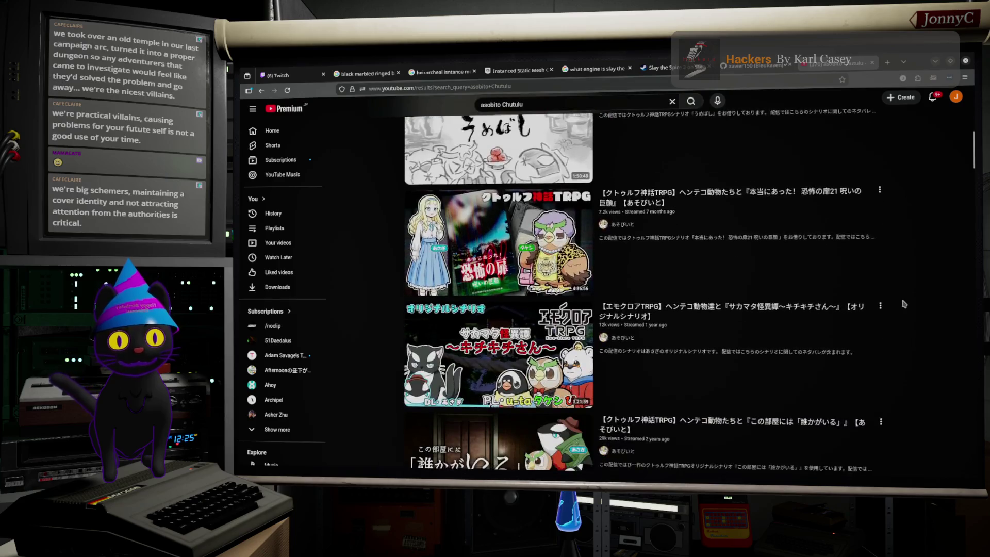
pyautogui.scroll(-2, 904, 304)
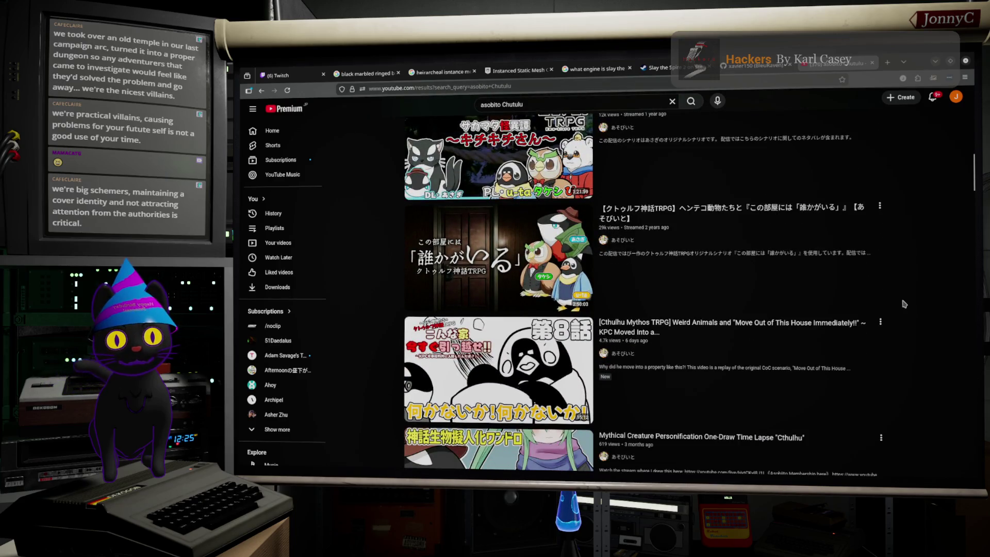
pyautogui.scroll(15, 904, 304)
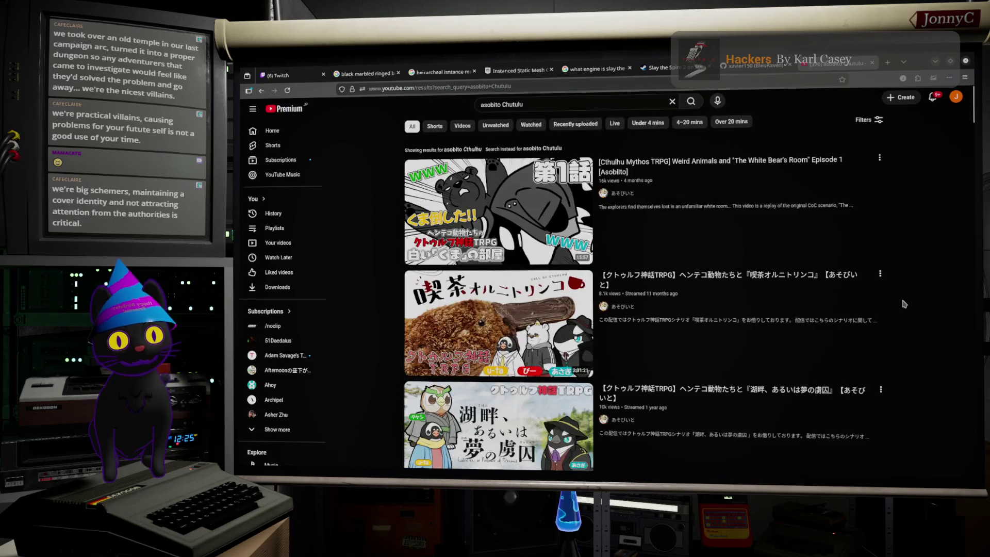
pyautogui.moveTo(770, 257)
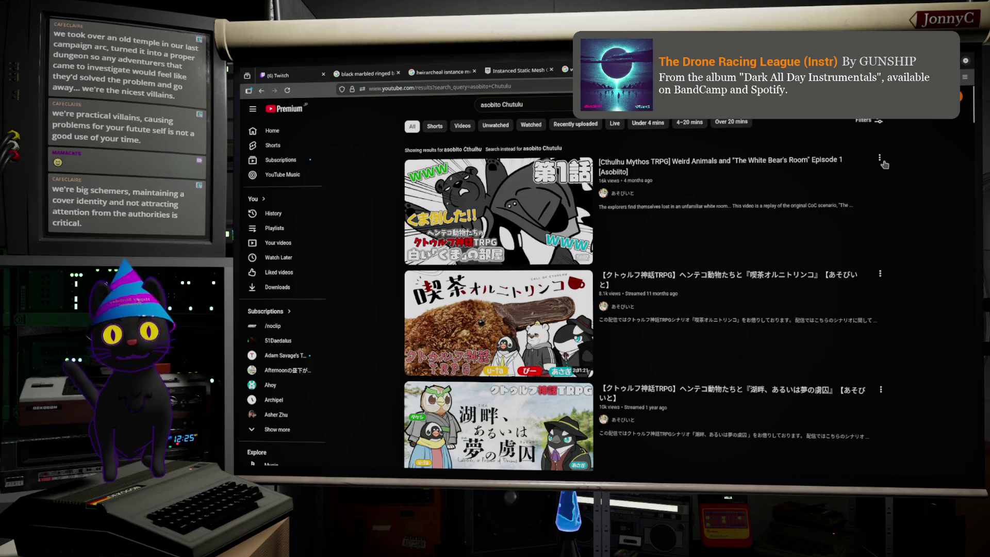
pyautogui.moveTo(903, 209)
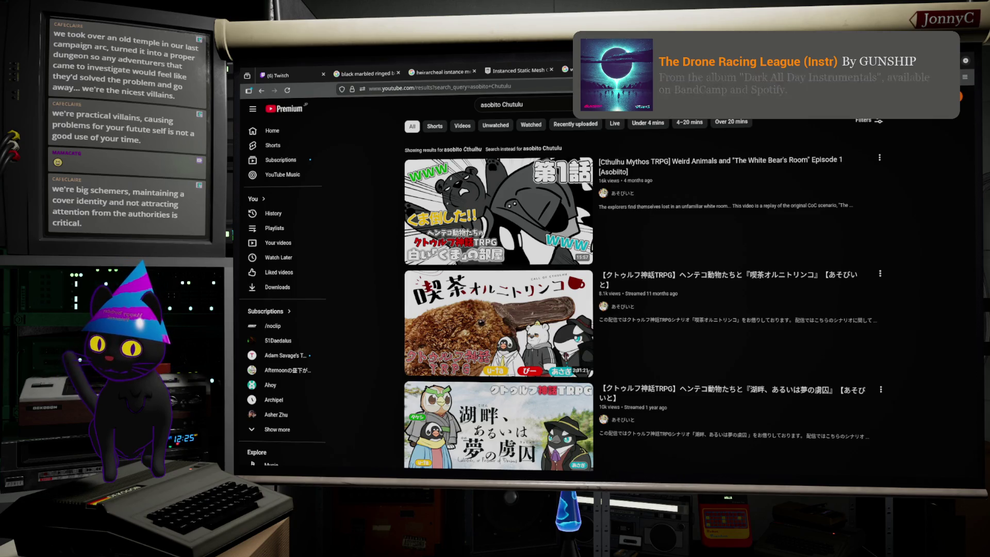
pyautogui.hotkey('alt', 'Tab')
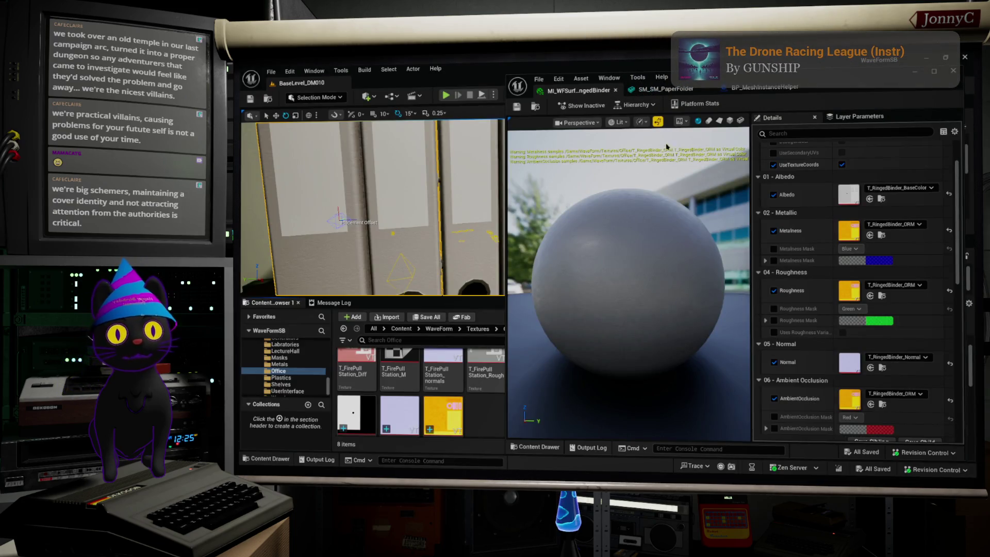
# Resize and hide the material editor to get back to the Content Browser.
pyautogui.doubleClick(836, 82)
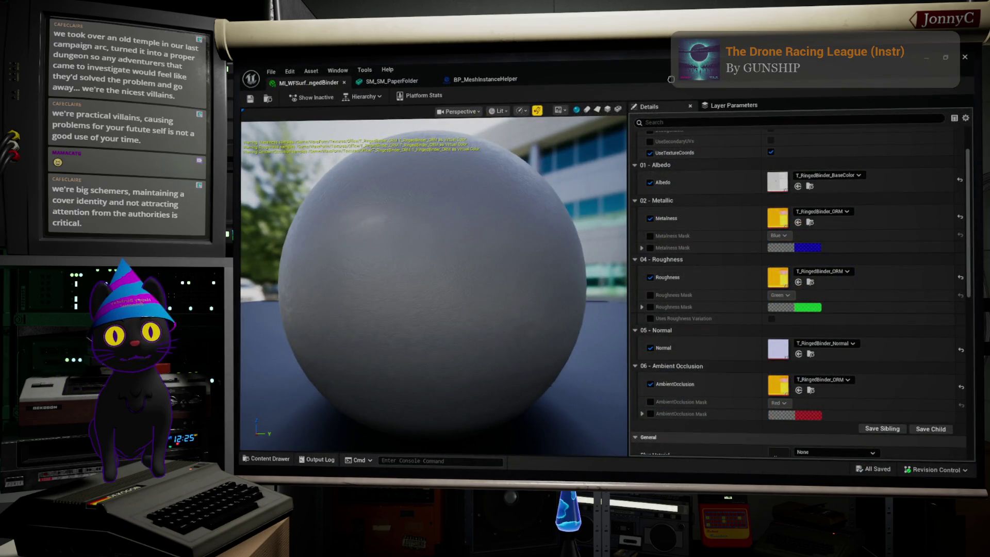
pyautogui.doubleClick(596, 69)
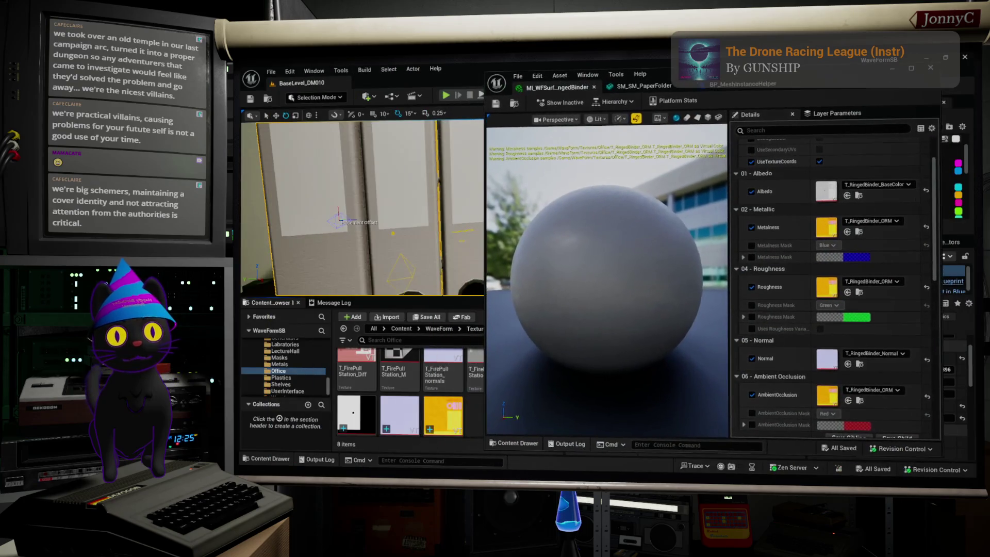
pyautogui.click(516, 103)
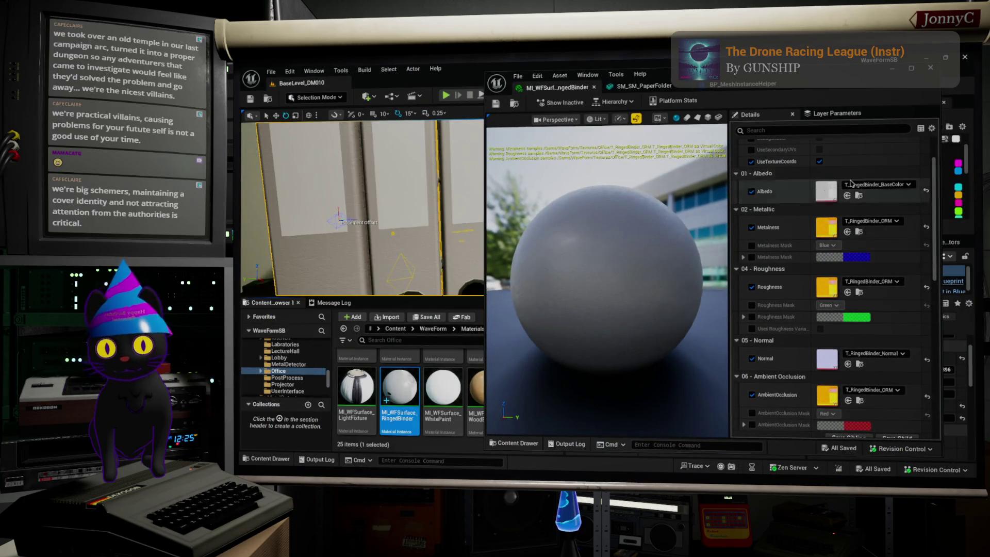
pyautogui.click(891, 71)
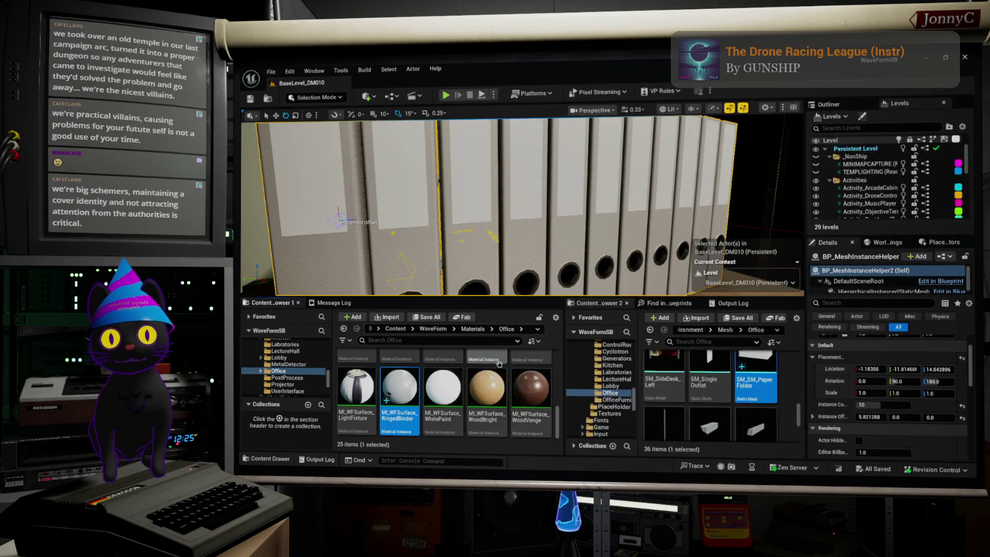
pyautogui.scroll(2, 488, 392)
pyautogui.scroll(-2, 488, 392)
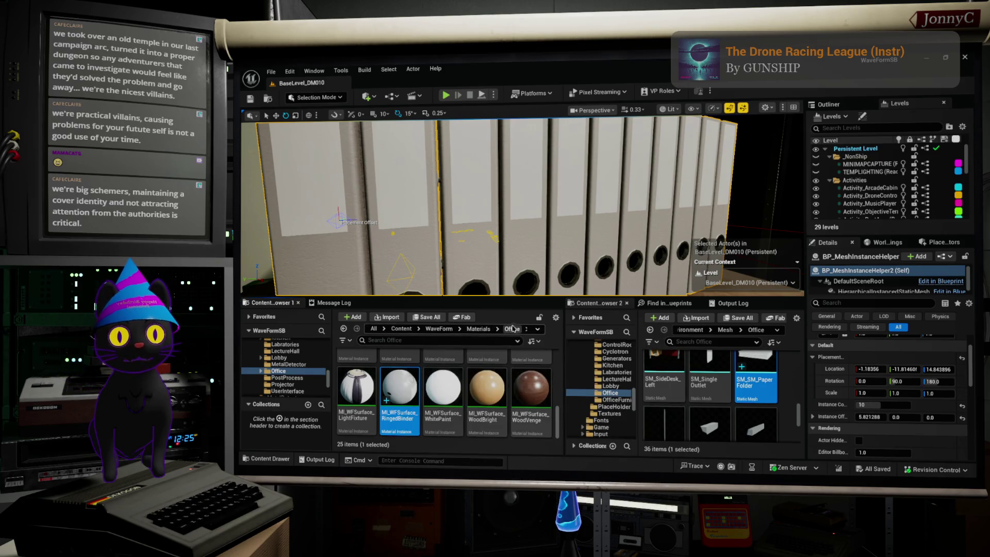
# Open the WaveForm Materials folder and scroll down to MI_WFSurface_RandTest.
pyautogui.click(476, 331)
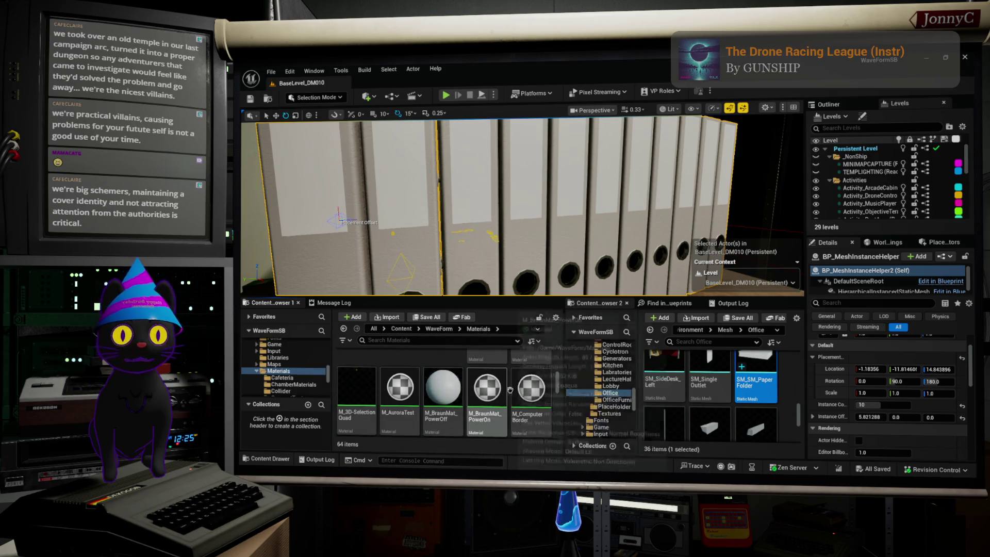
pyautogui.scroll(3, 515, 388)
pyautogui.scroll(-5, 531, 383)
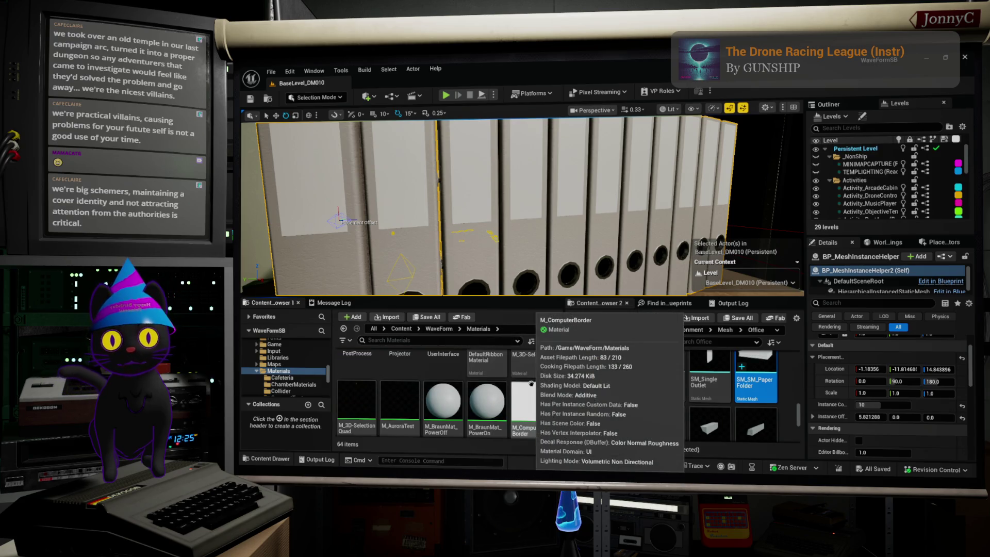
pyautogui.scroll(-1, 531, 384)
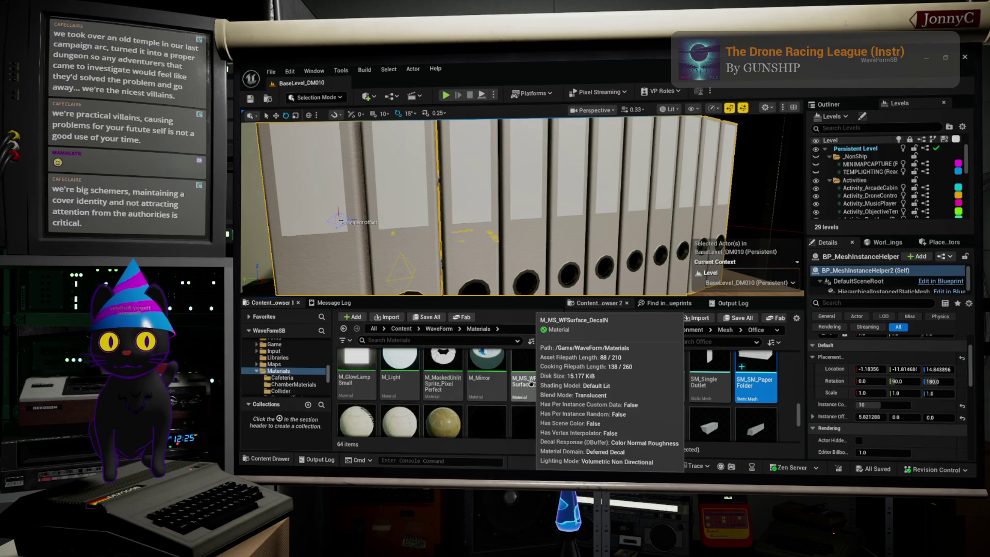
pyautogui.scroll(-2, 531, 384)
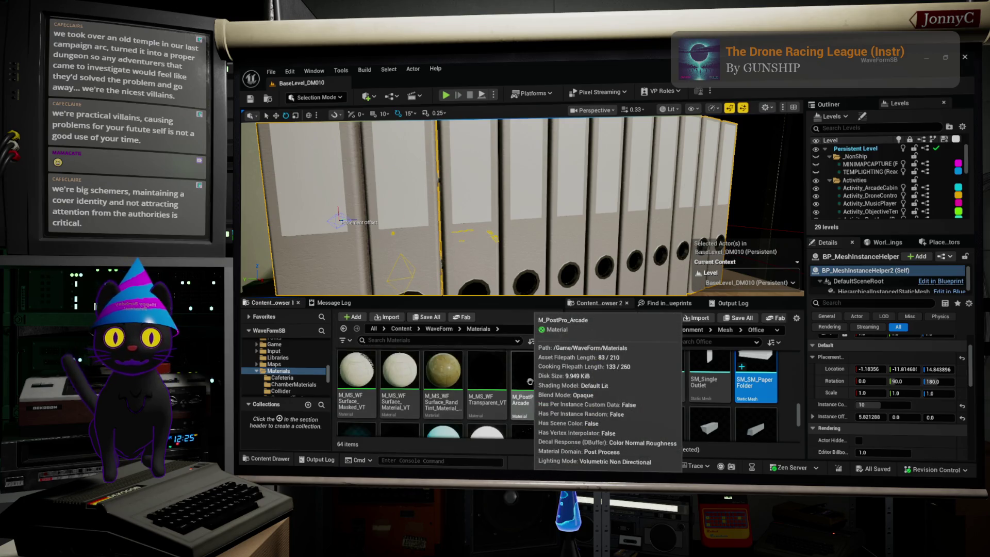
pyautogui.scroll(-3, 542, 395)
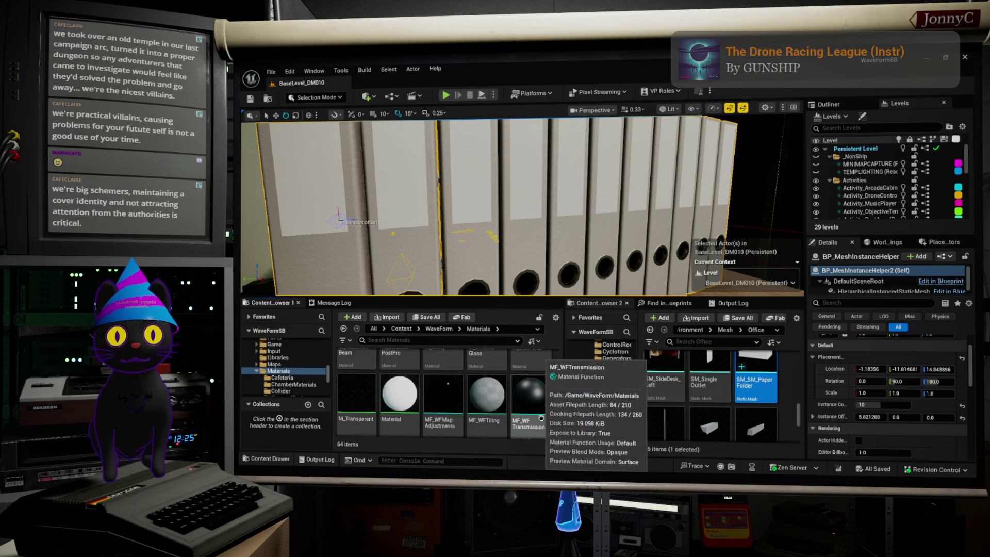
pyautogui.scroll(-3, 541, 416)
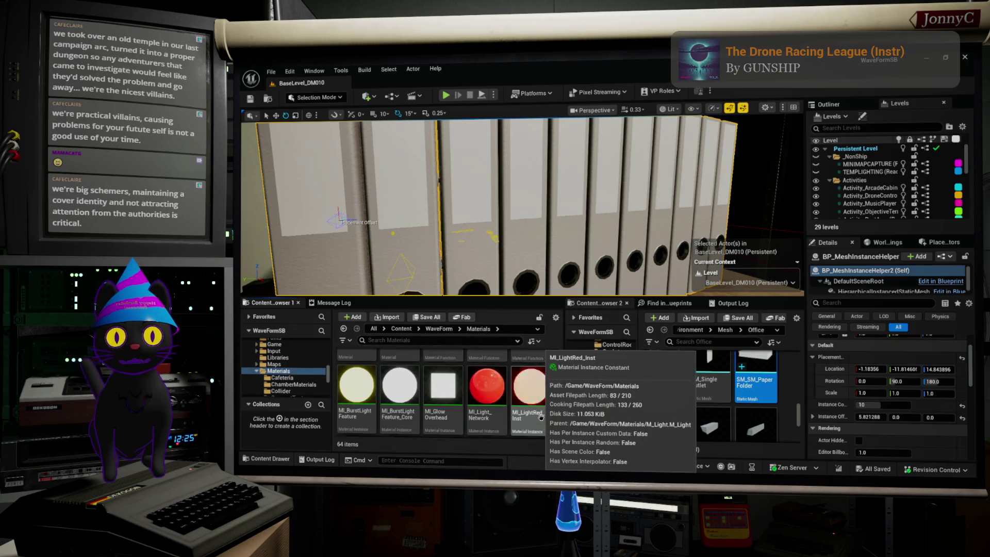
pyautogui.scroll(-1, 541, 417)
pyautogui.scroll(-2, 541, 417)
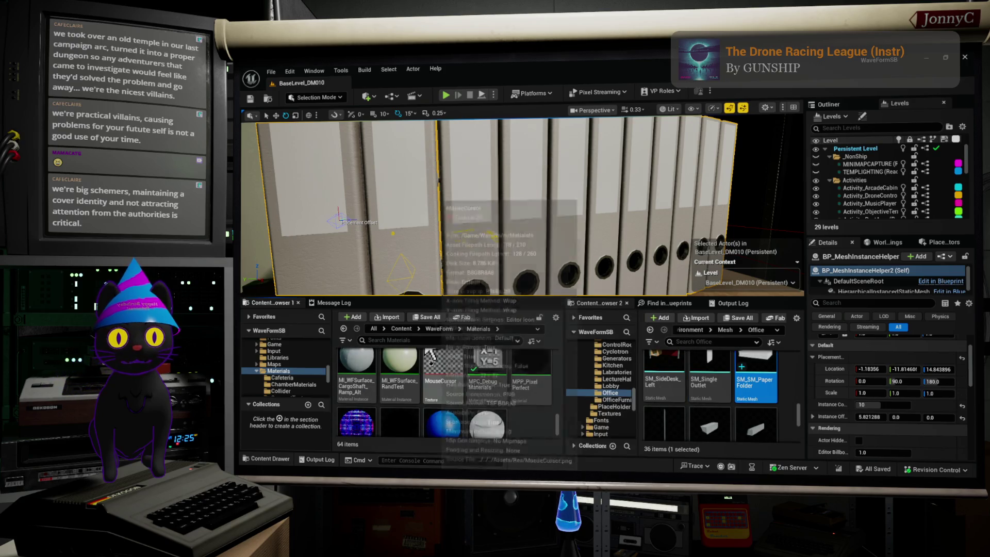
# Open MI_WFSurface_RandTest in the Material Instance Editor and scroll its parameters.
pyautogui.click(400, 355)
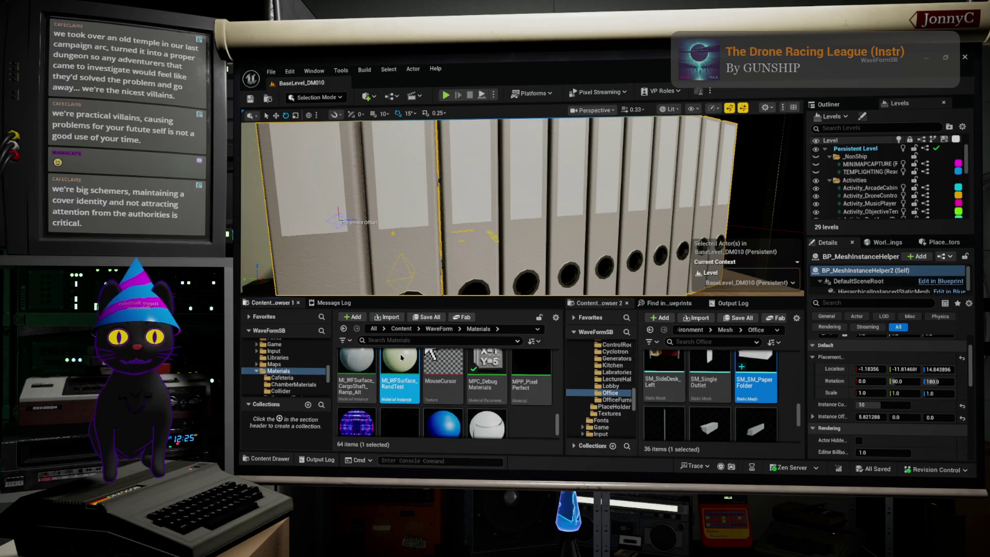
pyautogui.doubleClick(401, 357)
pyautogui.moveTo(554, 257); pyautogui.dragTo(635, 259)
pyautogui.scroll(-3, 879, 315)
pyautogui.scroll(-5, 879, 315)
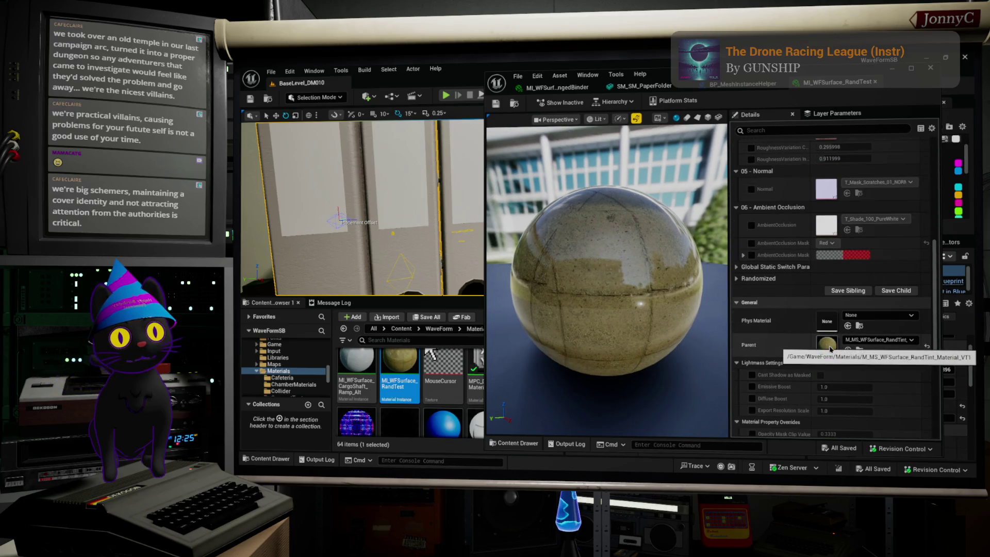
# Open the parent M_MS_WFSurface_RandTint_Material_VT1 and select its PerInstanceRandom node.
pyautogui.click(830, 348)
pyautogui.doubleClick(830, 348)
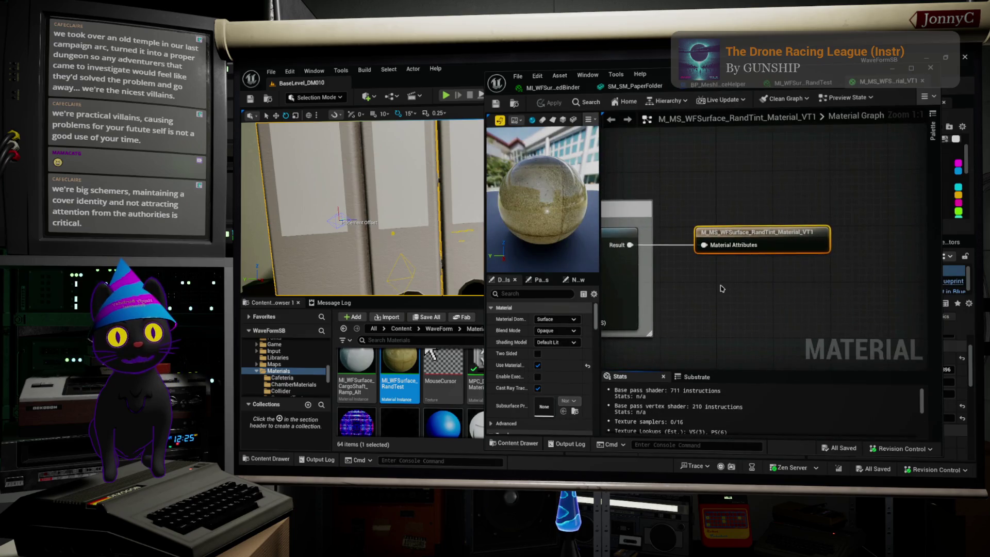
pyautogui.scroll(-4, 689, 162)
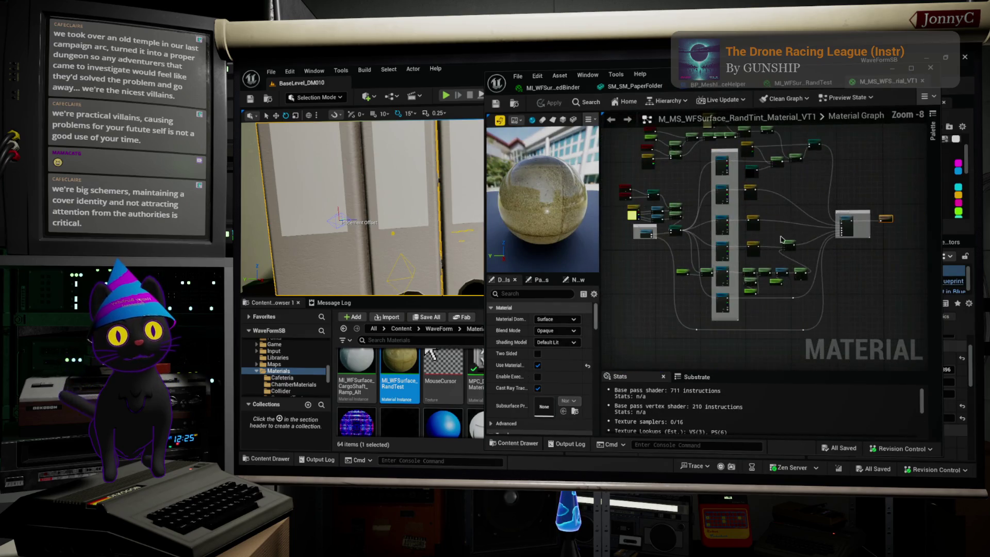
pyautogui.scroll(5, 778, 161)
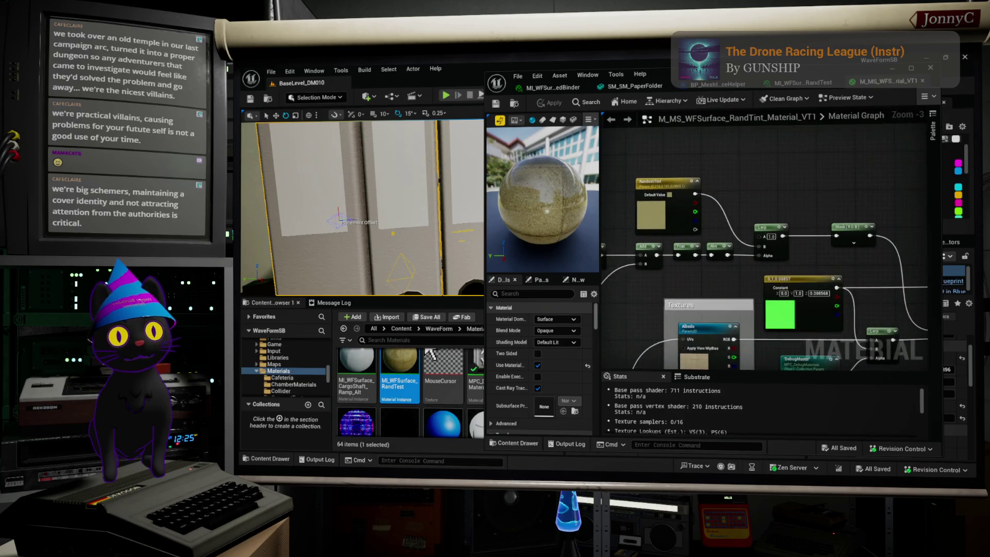
pyautogui.moveTo(682, 270); pyautogui.dragTo(748, 281)
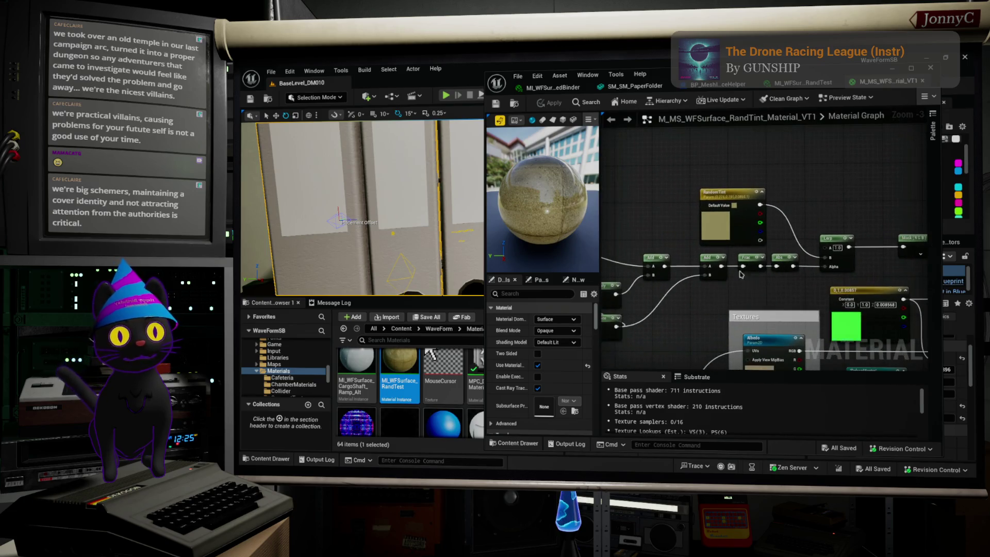
pyautogui.moveTo(685, 267); pyautogui.dragTo(746, 267)
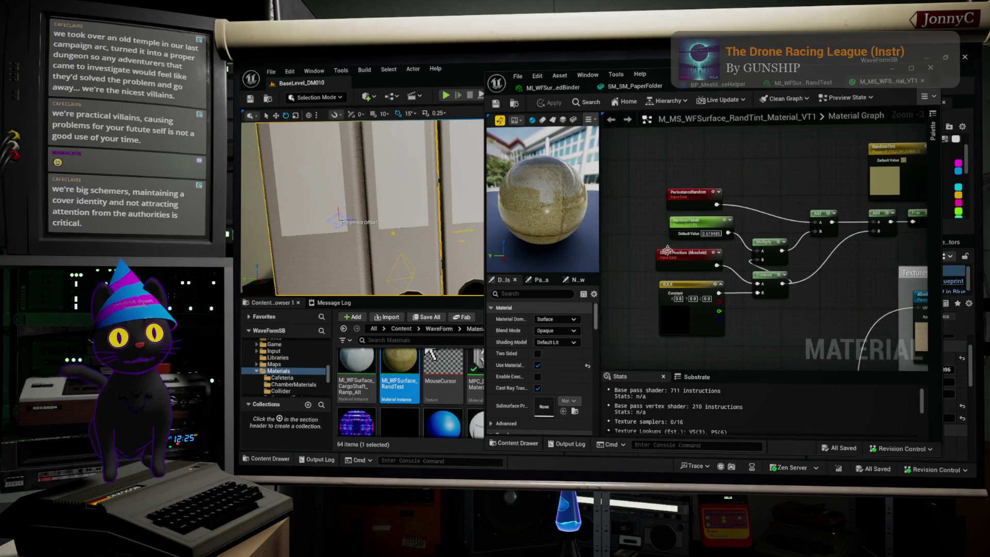
pyautogui.scroll(3, 687, 196)
pyautogui.click(689, 192)
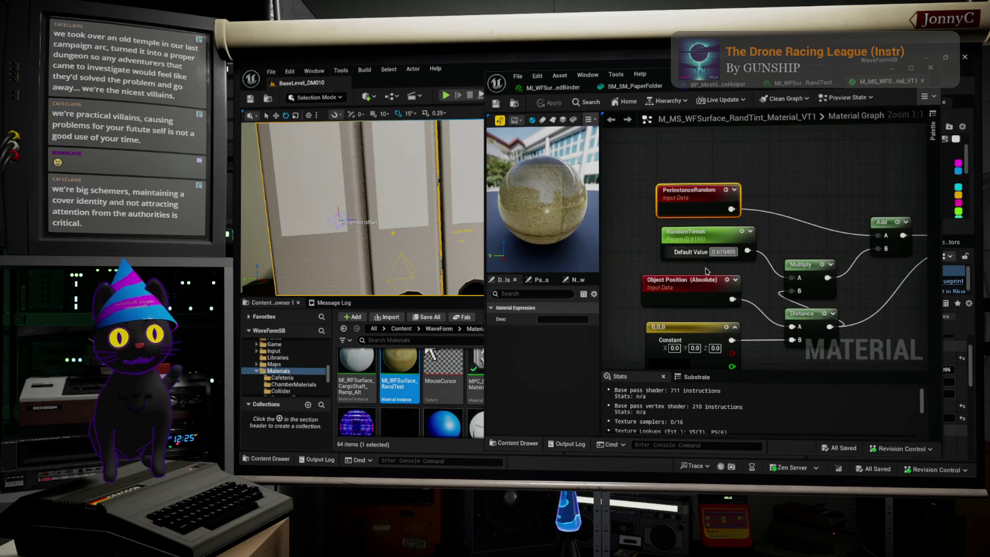
# Pan across the Mask, Lerp, debug, texture coordinate and texture nodes in the graph.
pyautogui.scroll(-3, 872, 284)
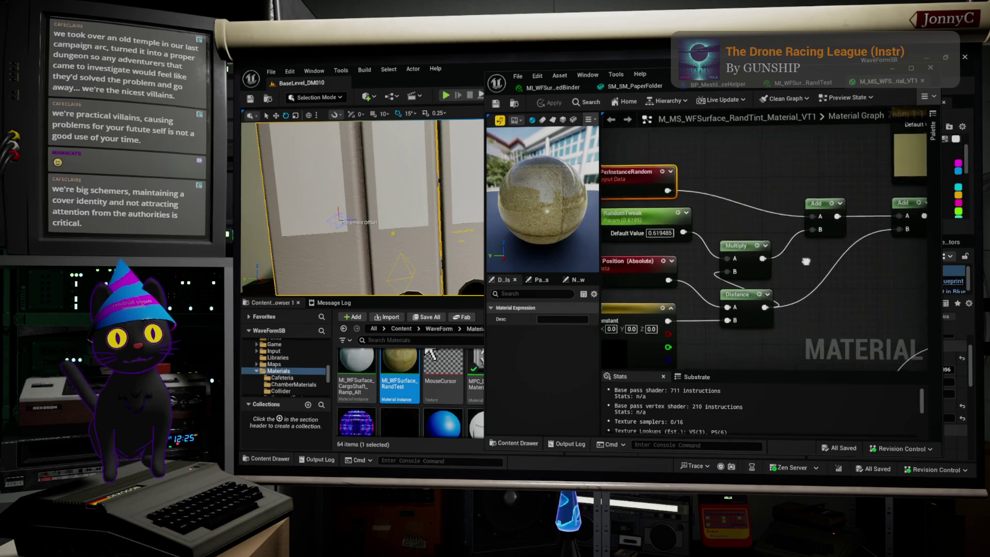
pyautogui.moveTo(854, 256)
pyautogui.mouseDown()
pyautogui.moveTo(753, 247)
pyautogui.moveTo(653, 268)
pyautogui.moveTo(549, 256)
pyautogui.mouseUp()
pyautogui.moveTo(763, 248)
pyautogui.mouseDown()
pyautogui.moveTo(542, 248)
pyautogui.moveTo(593, 203)
pyautogui.mouseUp()
pyautogui.moveTo(787, 170); pyautogui.dragTo(794, 170)
pyautogui.moveTo(777, 233)
pyautogui.mouseDown()
pyautogui.moveTo(797, 212)
pyautogui.moveTo(800, 160)
pyautogui.moveTo(738, 230)
pyautogui.mouseUp()
pyautogui.scroll(-8, 800, 160)
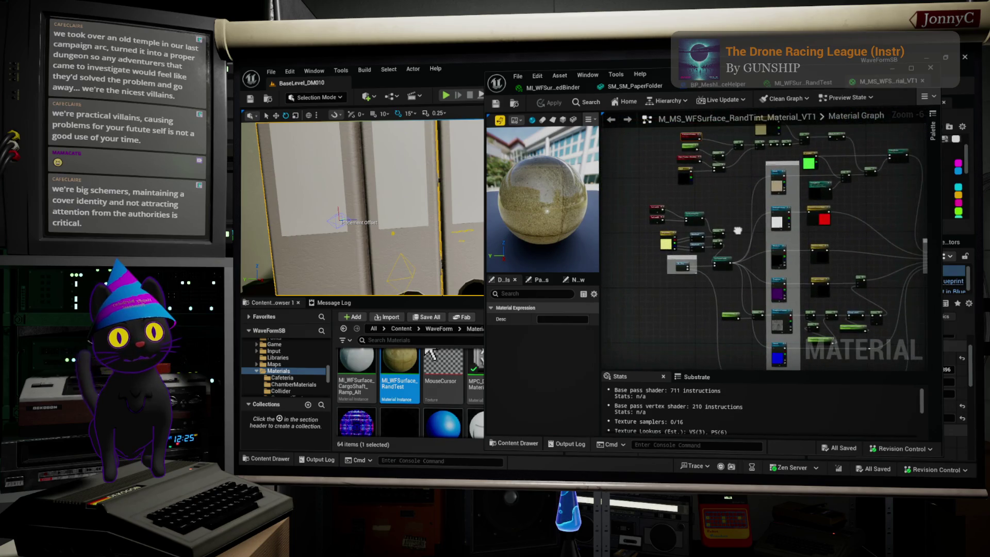
pyautogui.click(516, 104)
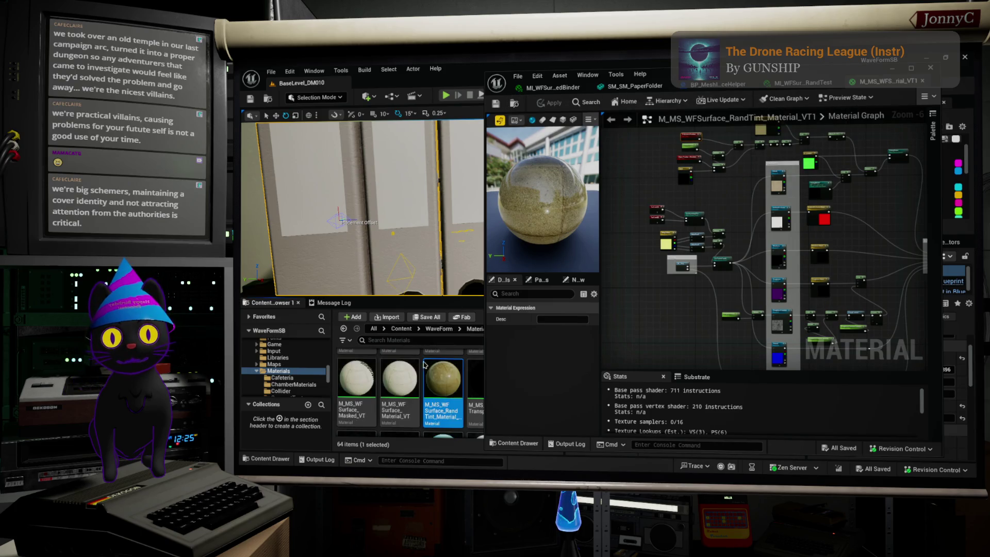
# Duplicate M_MS_WFSurface_RandTint_Material_VT1 and rename the copy, typing 'nt_' into its name.
pyautogui.rightClick(442, 406)
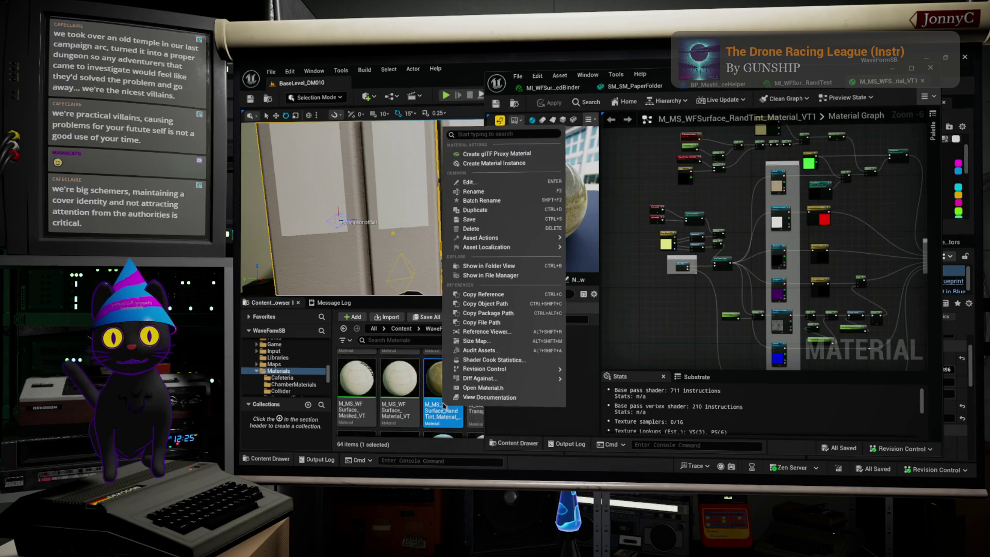
pyautogui.click(514, 215)
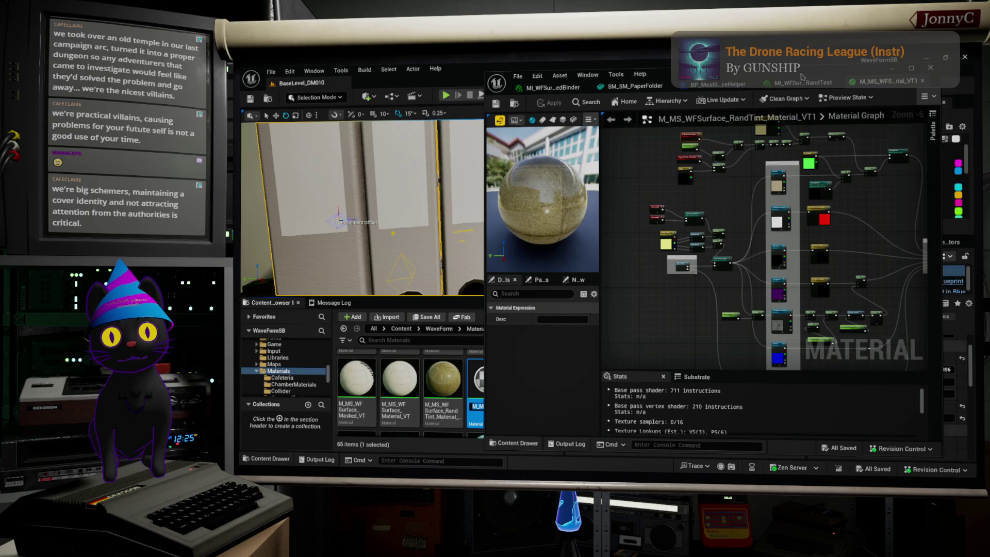
pyautogui.moveTo(784, 76); pyautogui.dragTo(898, 67)
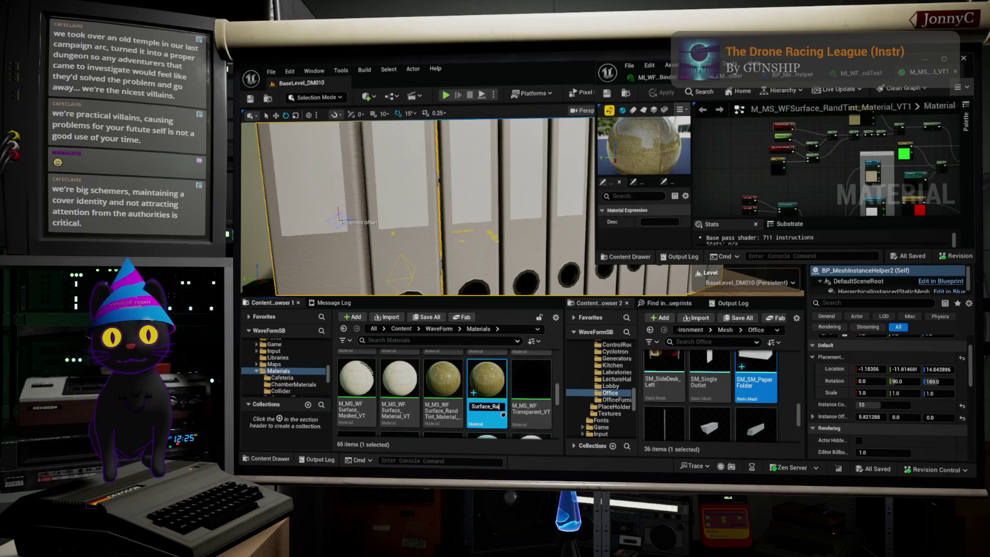
pyautogui.write('nt_')
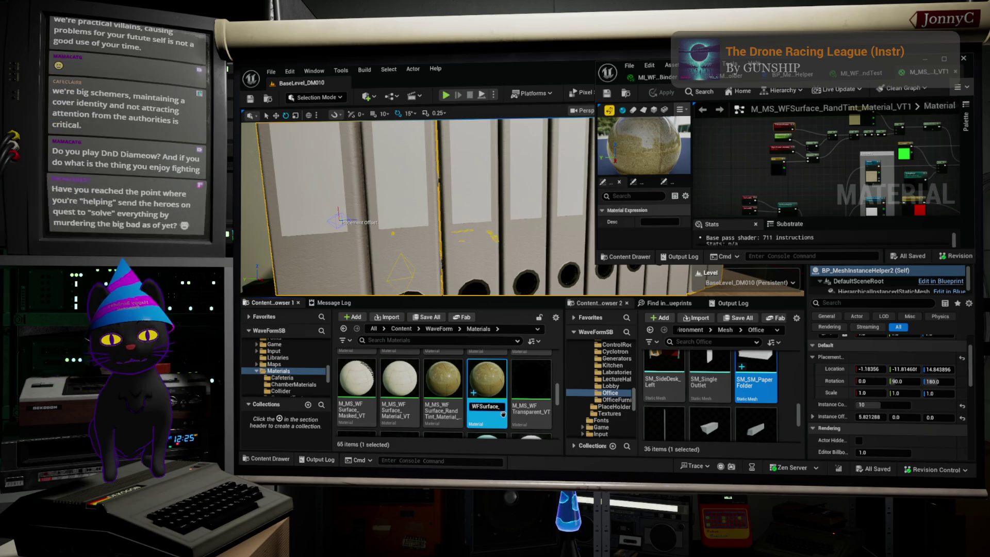
pyautogui.hotkey('alt', 'Tab')
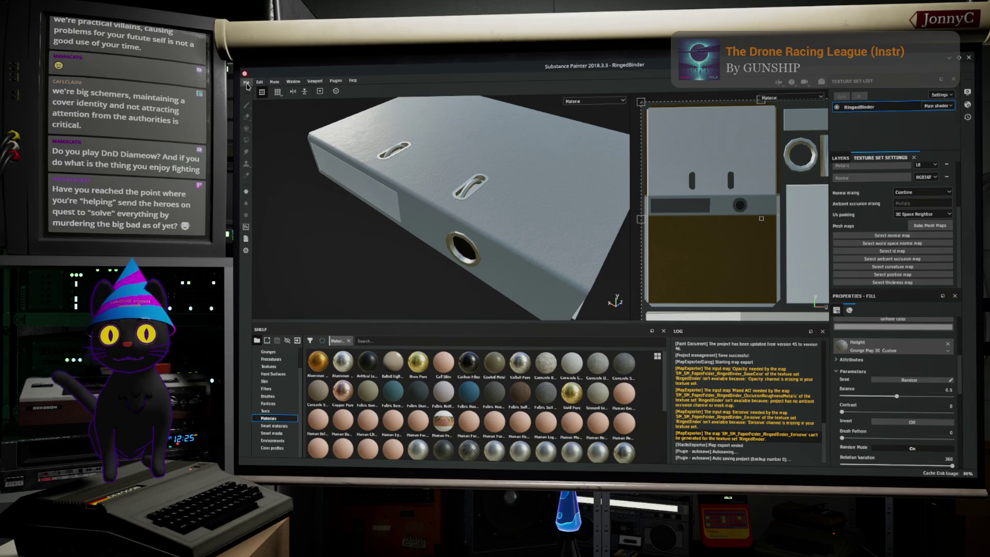
# Save the RingedBinder project from the File menu and close Substance Painter.
pyautogui.click(246, 83)
pyautogui.click(269, 148)
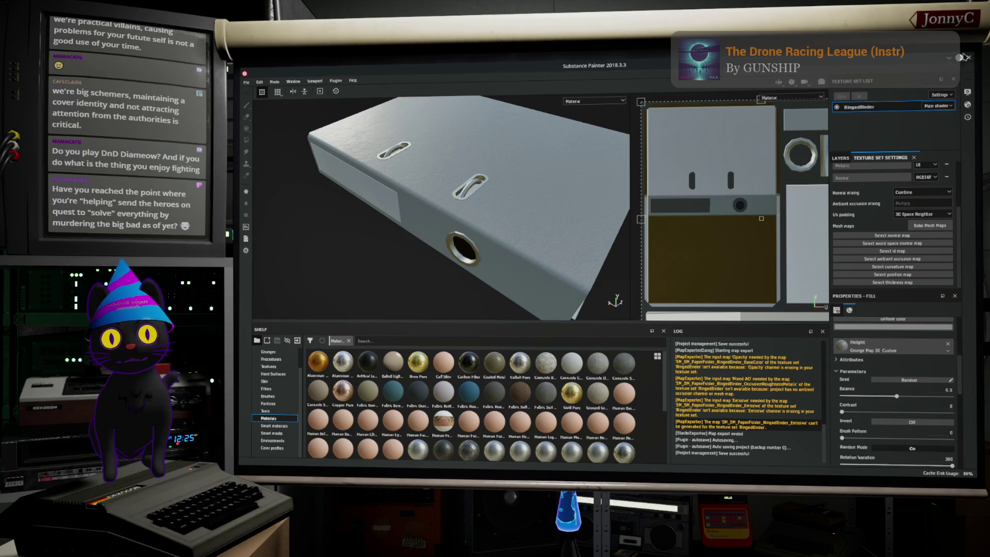
pyautogui.click(946, 56)
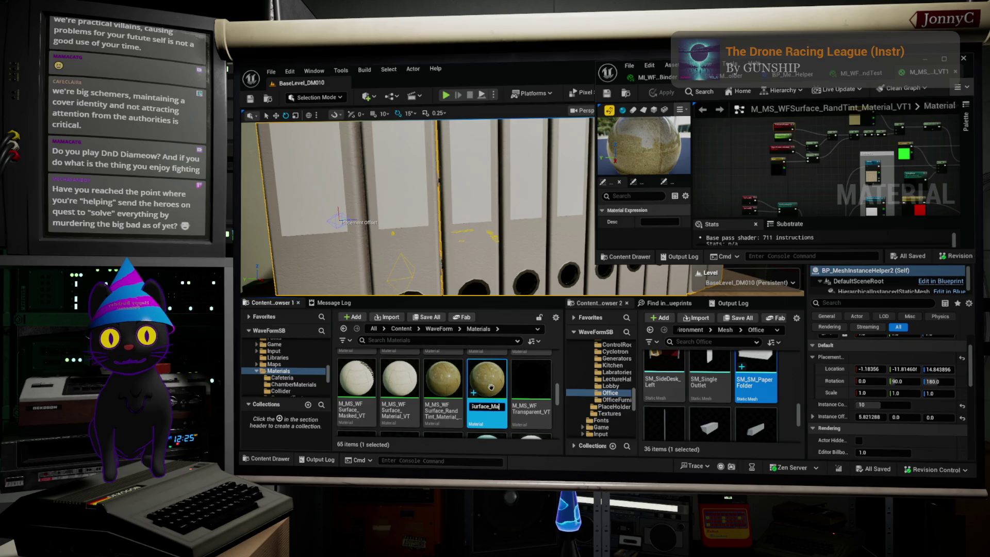
# Confirm the new material name, then visit the paper folder mesh, helper blueprint and binder instance tabs.
pyautogui.press('Return')
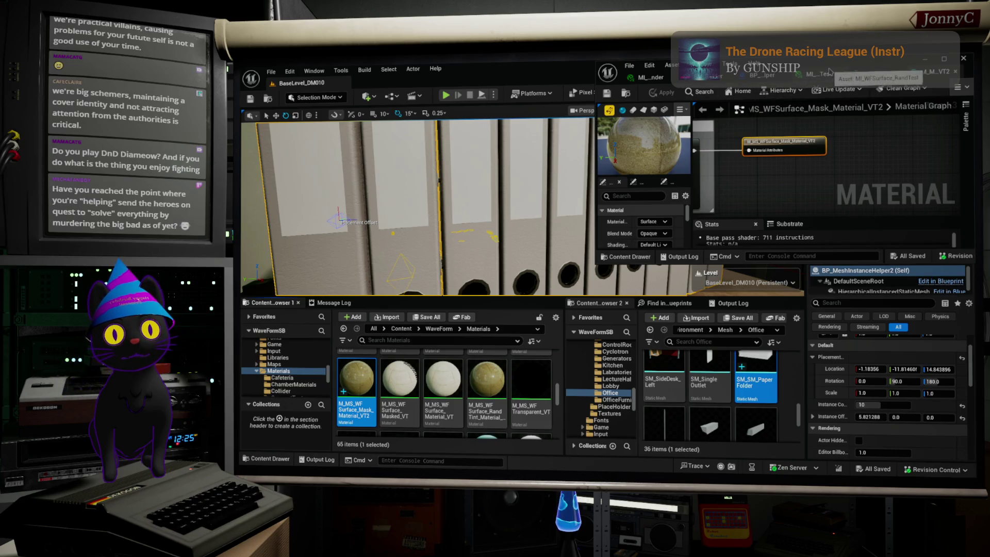
pyautogui.moveTo(834, 68)
pyautogui.mouseDown()
pyautogui.moveTo(607, 96)
pyautogui.moveTo(524, 80)
pyautogui.mouseUp()
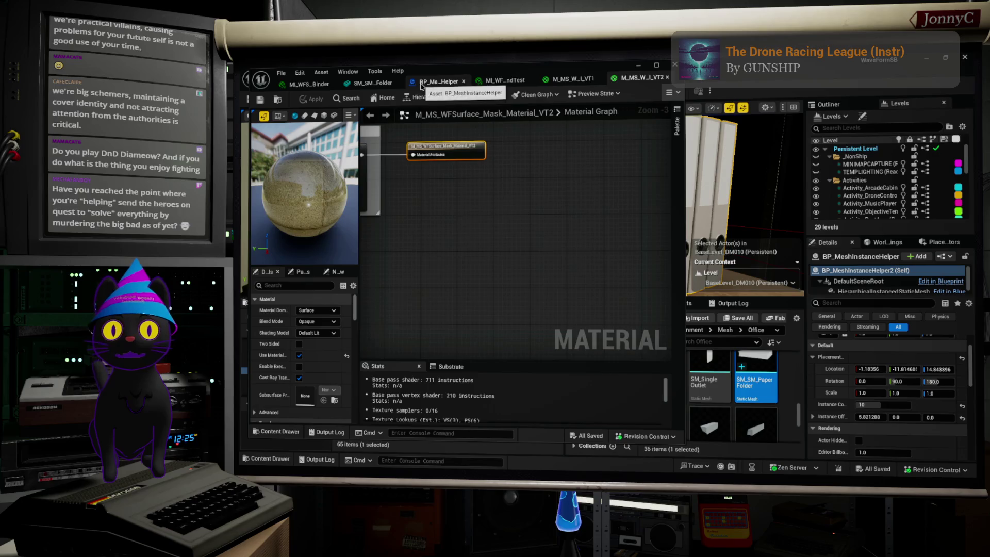
pyautogui.click(709, 423)
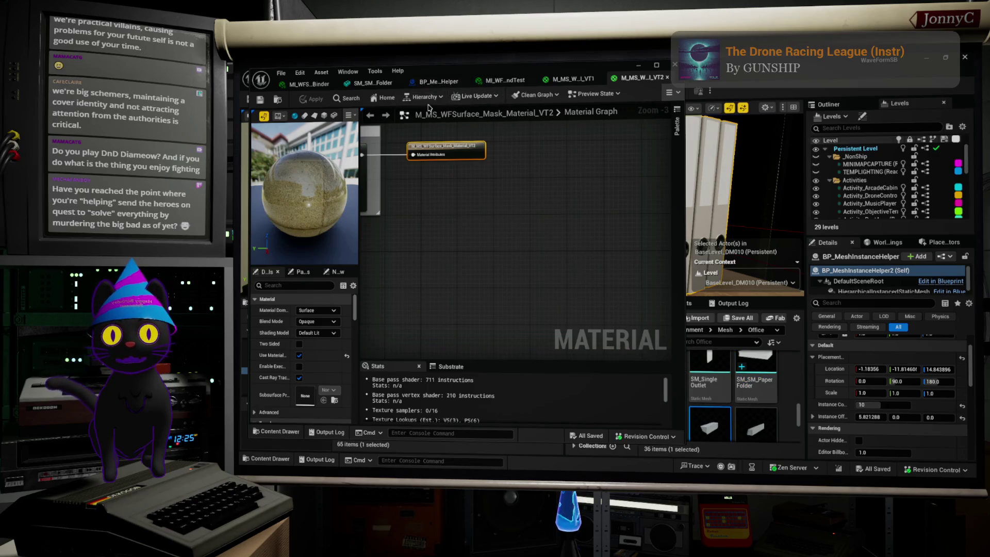
pyautogui.click(374, 83)
pyautogui.click(421, 82)
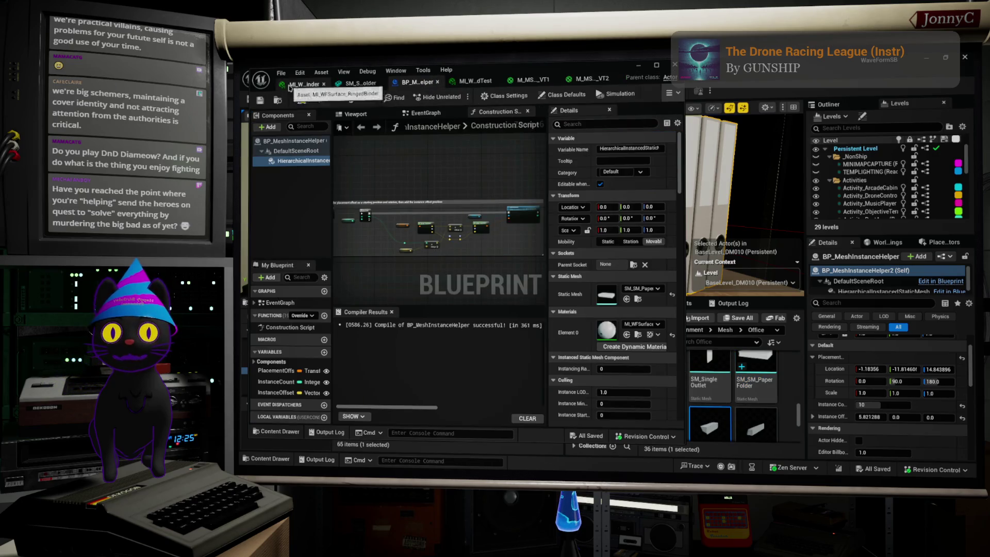
pyautogui.click(310, 85)
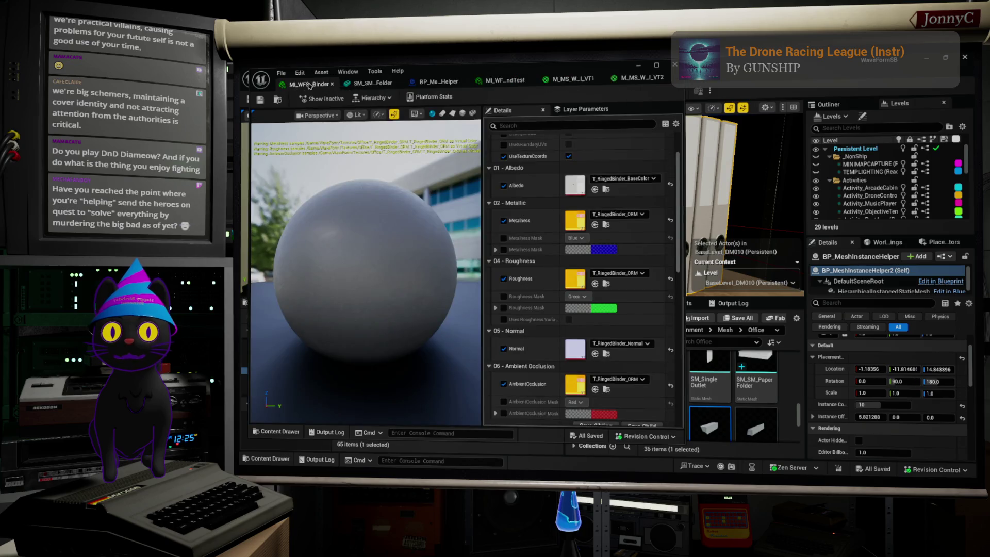
# Locate the Albedo texture in the Content Browser and bring up the M_MS_WFSurface_Mask_Material_VT2 graph.
pyautogui.click(606, 189)
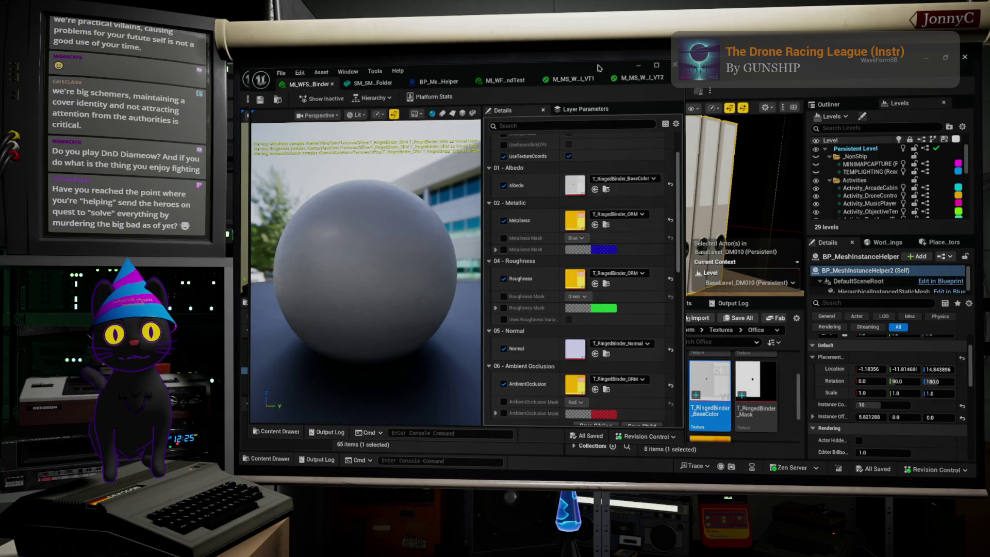
pyautogui.moveTo(598, 67); pyautogui.dragTo(542, 79)
pyautogui.click(578, 94)
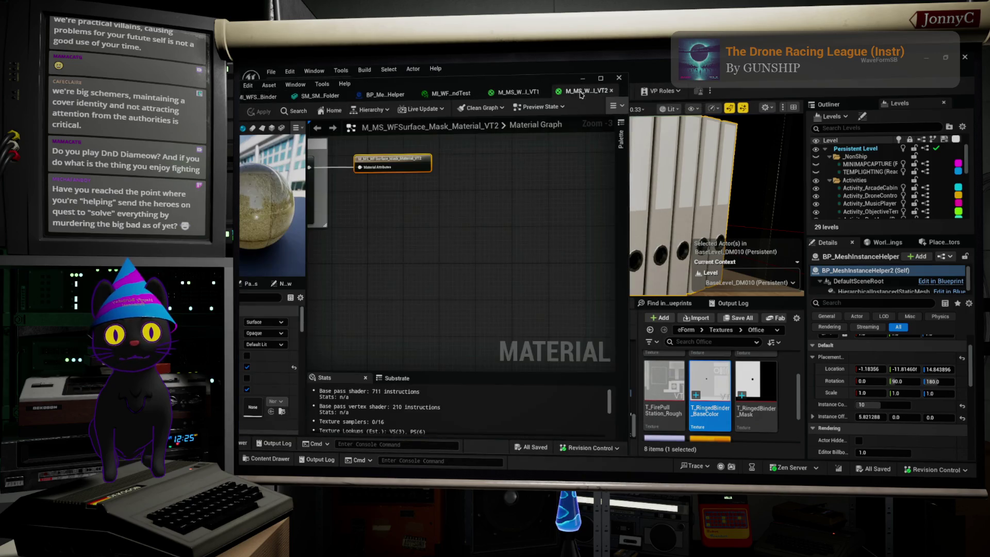
# Select the Albedo texture parameter and assign T_RingedBinder_BaseColor as its default.
pyautogui.moveTo(412, 176)
pyautogui.mouseDown()
pyautogui.moveTo(604, 253)
pyautogui.moveTo(515, 309)
pyautogui.moveTo(470, 367)
pyautogui.mouseUp()
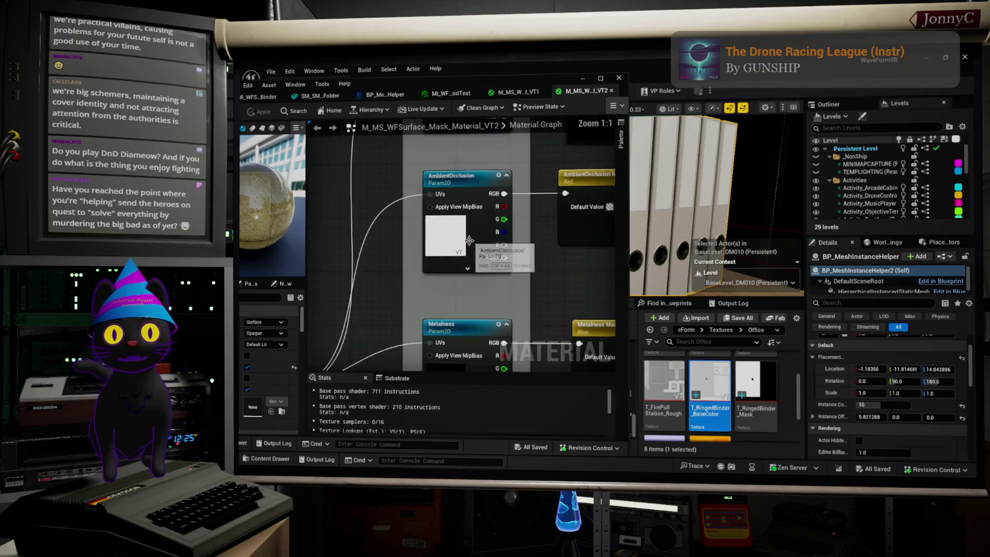
pyautogui.scroll(2, 470, 368)
pyautogui.click(444, 227)
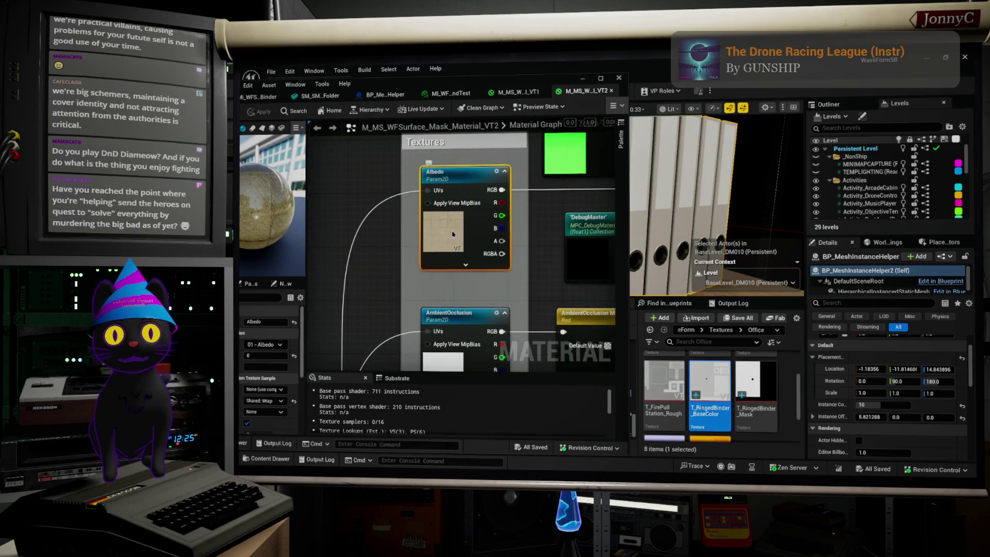
pyautogui.scroll(2, 775, 395)
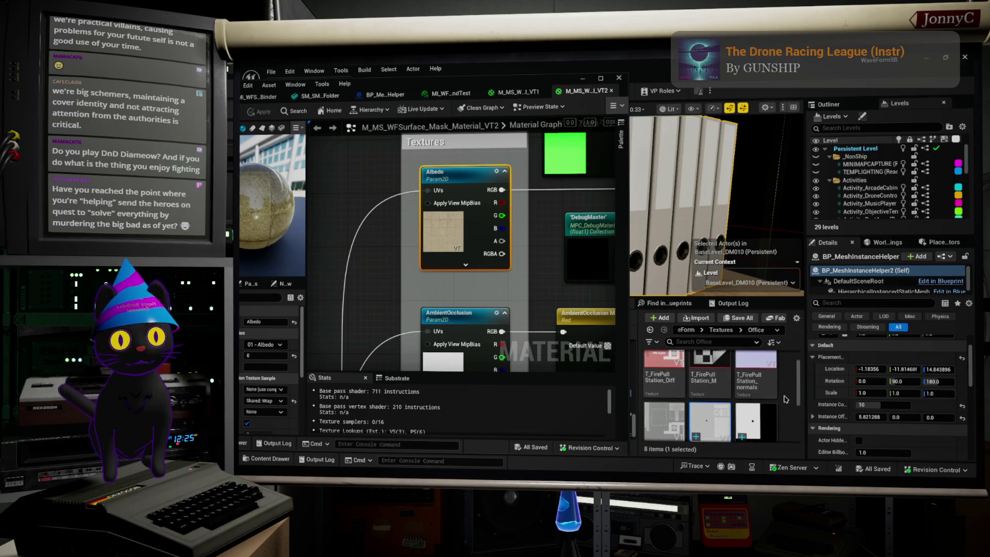
pyautogui.scroll(-2, 776, 397)
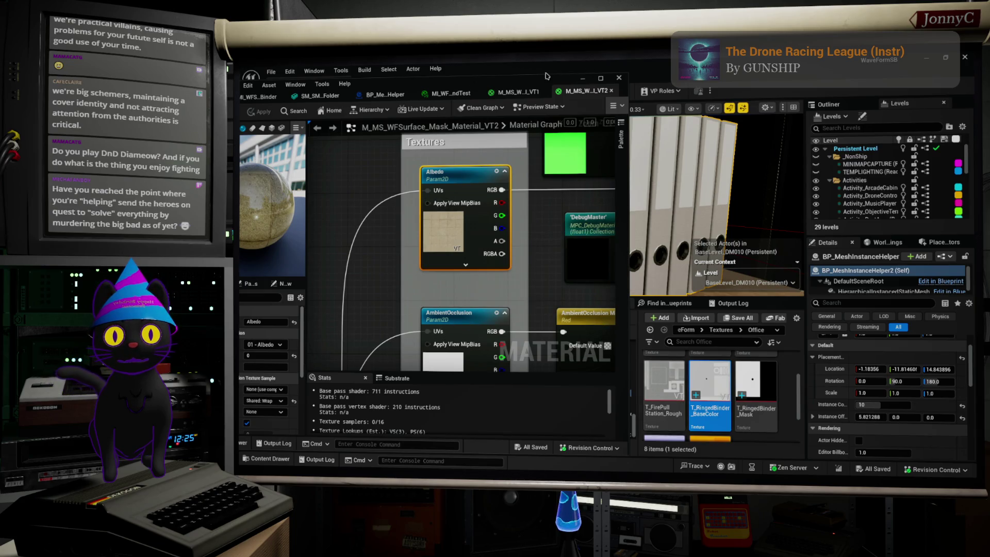
pyautogui.doubleClick(522, 81)
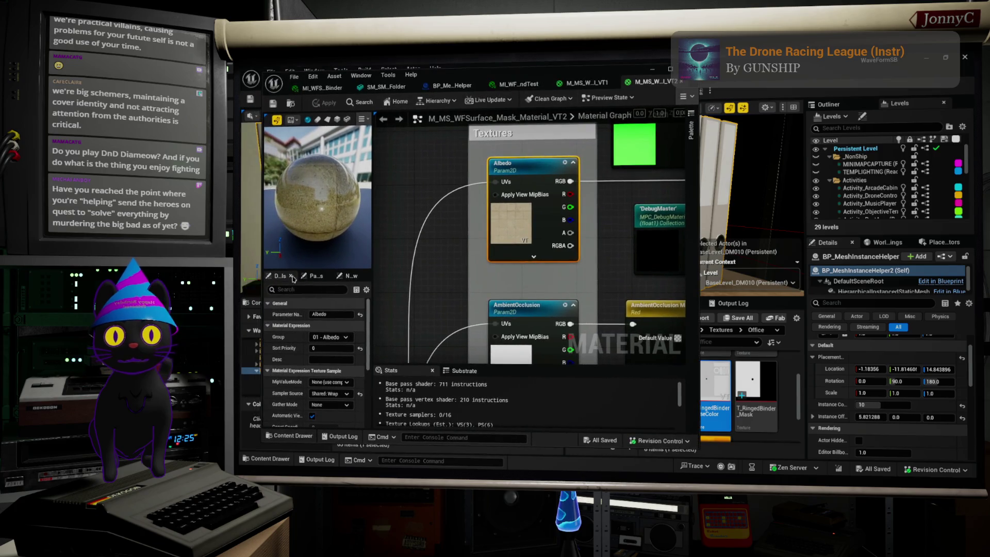
pyautogui.scroll(-5, 292, 354)
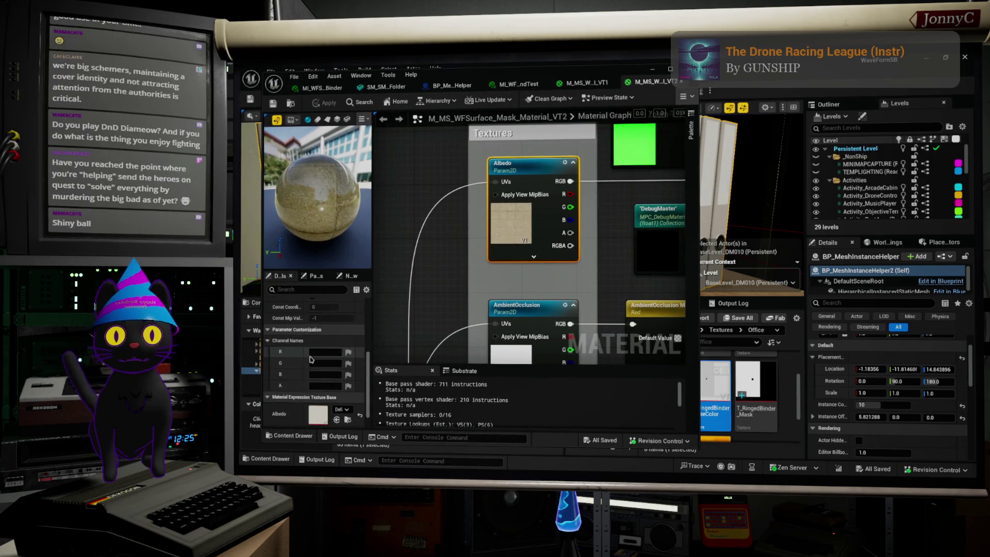
pyautogui.click(337, 398)
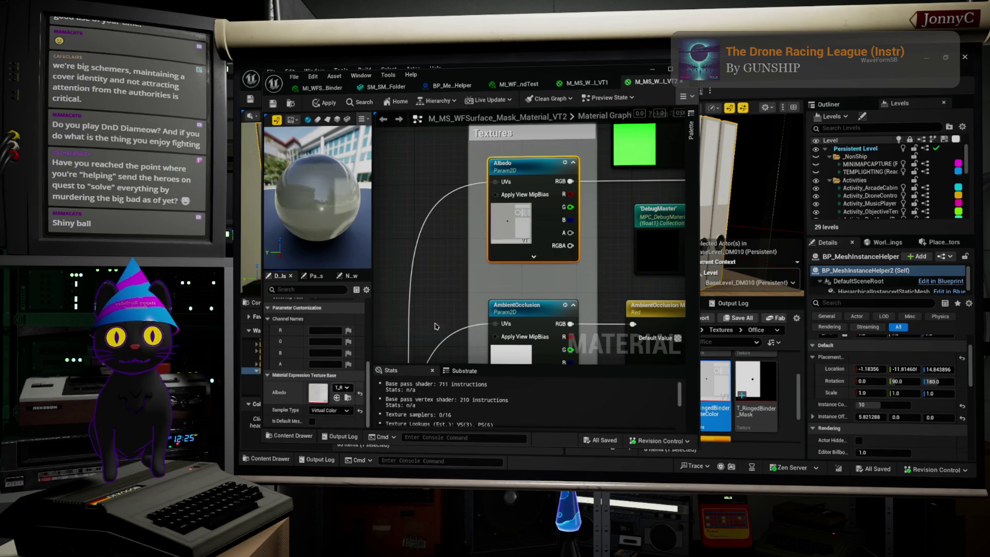
# Rearrange the material editor window and orbit the preview sphere to check the new albedo.
pyautogui.scroll(-5, 571, 277)
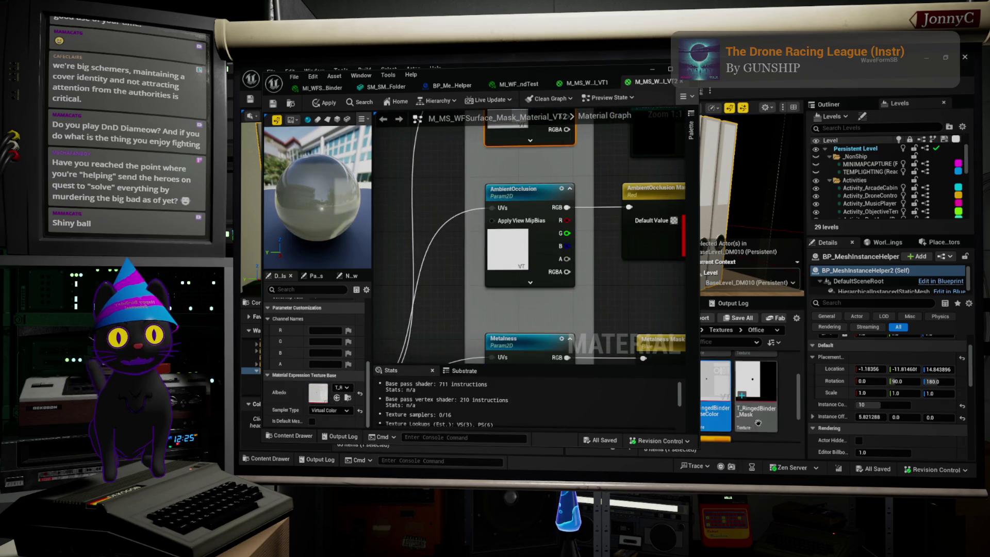
pyautogui.moveTo(627, 86); pyautogui.dragTo(563, 92)
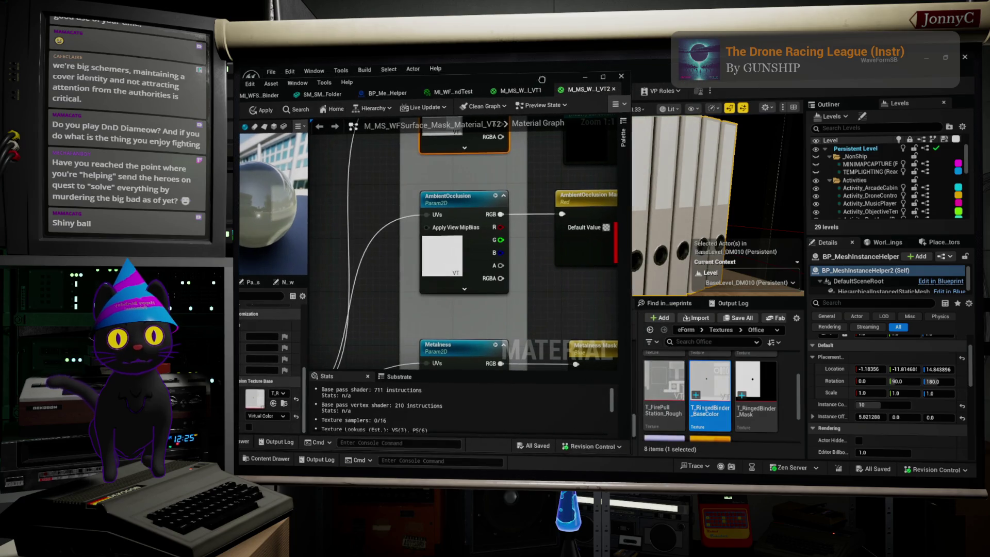
pyautogui.scroll(-1, 758, 392)
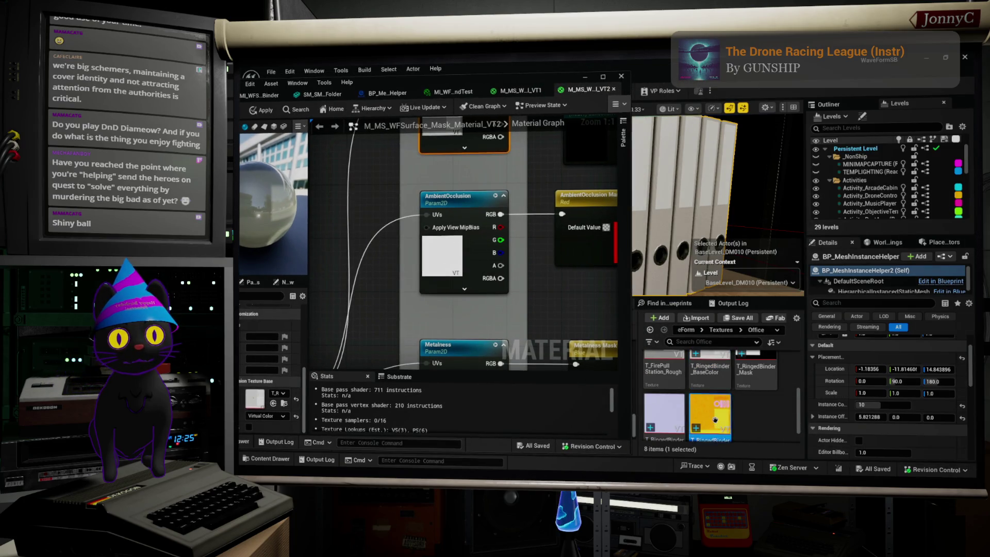
pyautogui.moveTo(515, 83); pyautogui.dragTo(574, 71)
pyautogui.moveTo(316, 180); pyautogui.dragTo(365, 182)
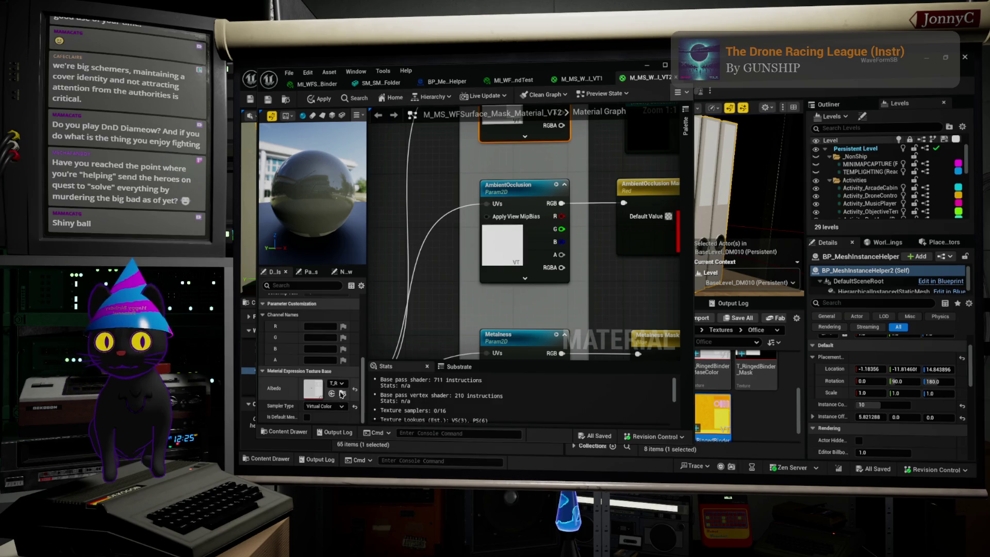
# Assign the yellow binder texture to the AmbientOcclusion, Metalness and Roughness parameters.
pyautogui.click(495, 239)
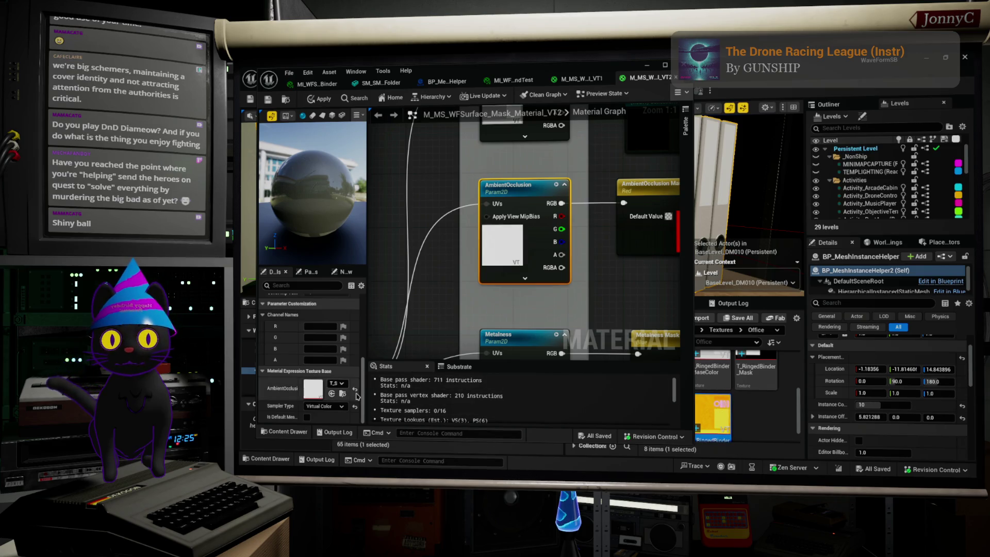
pyautogui.click(331, 393)
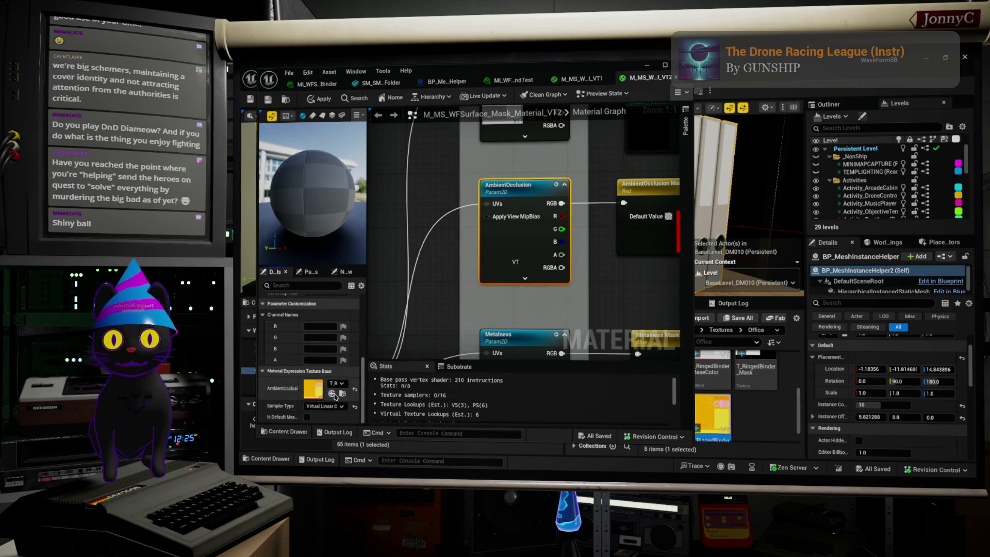
pyautogui.moveTo(590, 304)
pyautogui.mouseDown()
pyautogui.moveTo(541, 358)
pyautogui.moveTo(449, 322)
pyautogui.mouseUp()
pyautogui.click(331, 393)
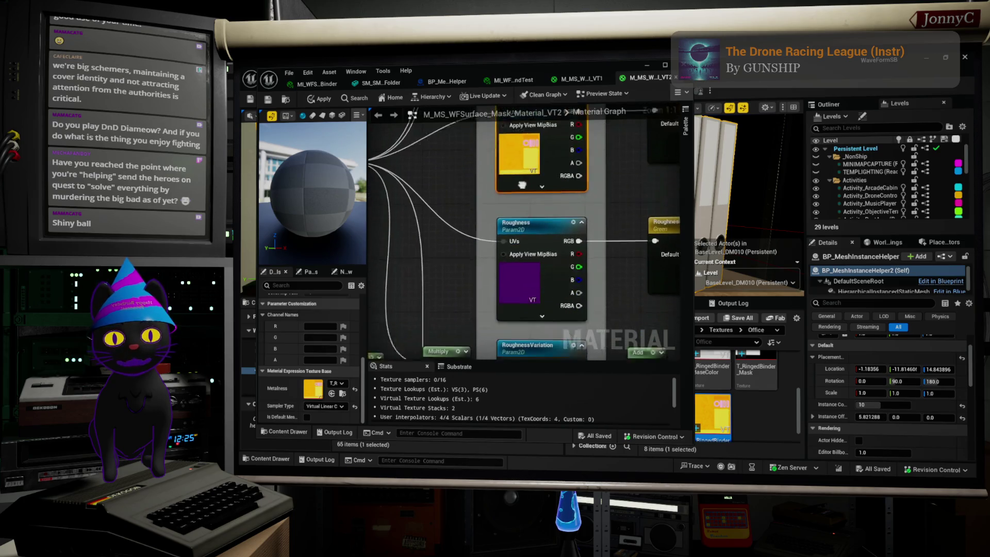
pyautogui.click(532, 257)
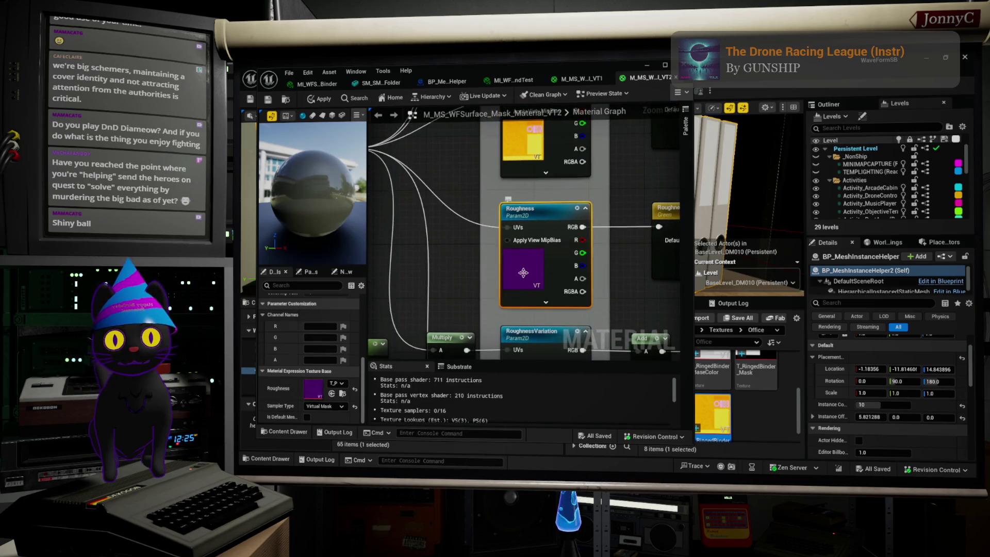
pyautogui.click(331, 393)
# Set the Normal texture parameter's default to T_RingedBinder_Normal.
pyautogui.scroll(-5, 567, 188)
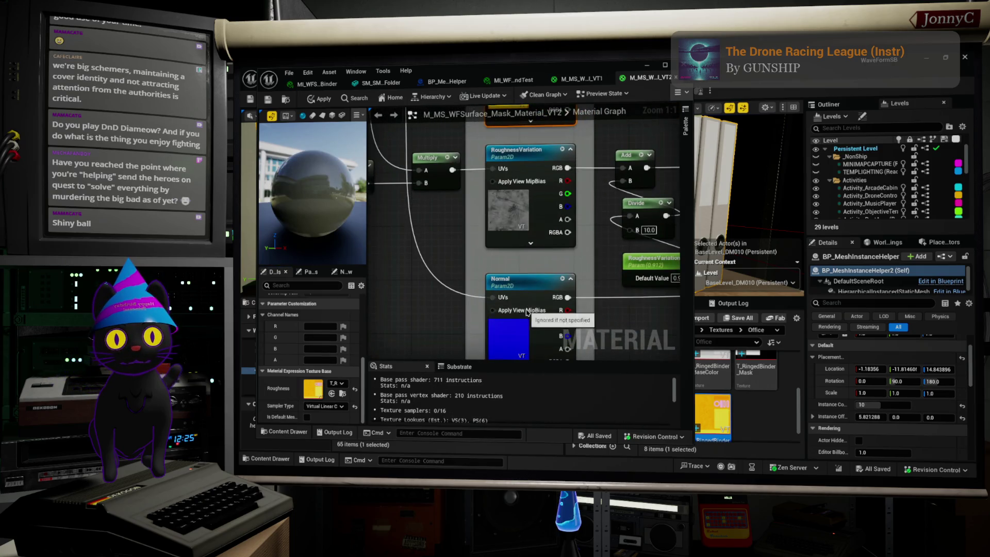
pyautogui.scroll(-2, 527, 313)
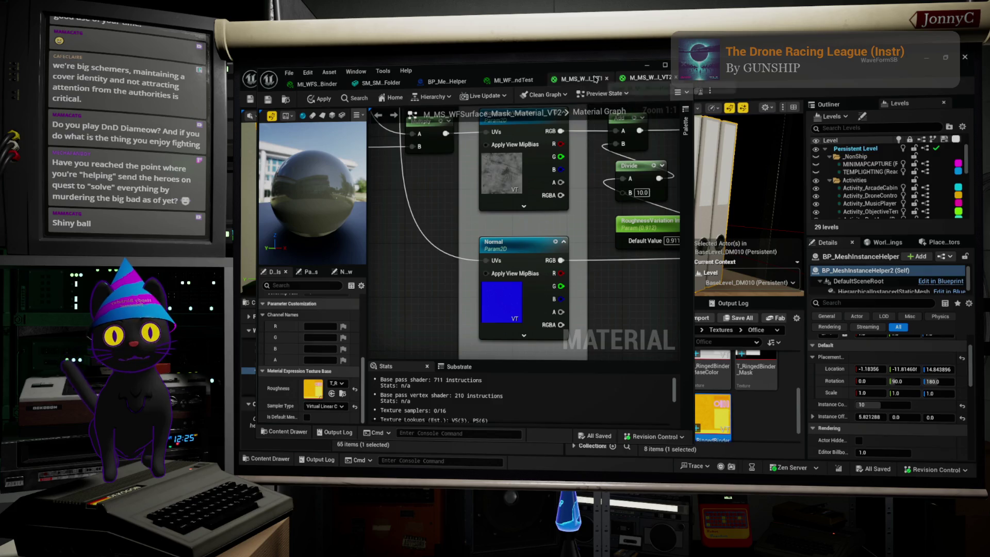
pyautogui.moveTo(596, 80); pyautogui.dragTo(531, 81)
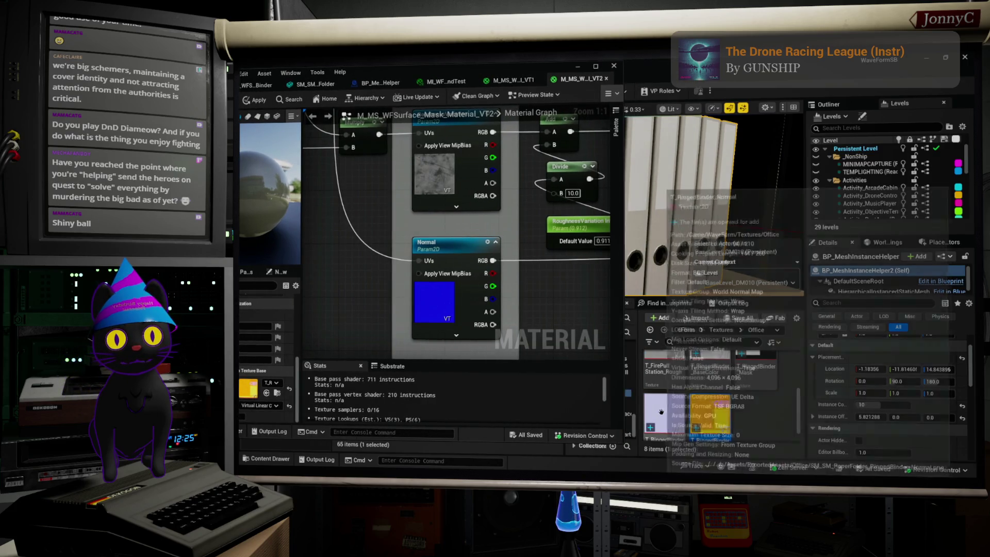
pyautogui.click(440, 297)
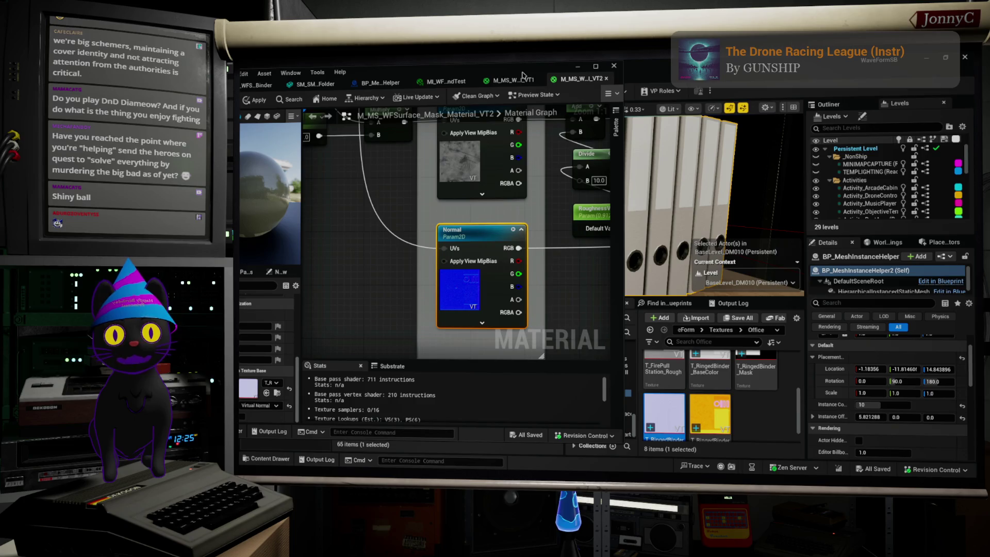
pyautogui.moveTo(525, 72); pyautogui.dragTo(569, 85)
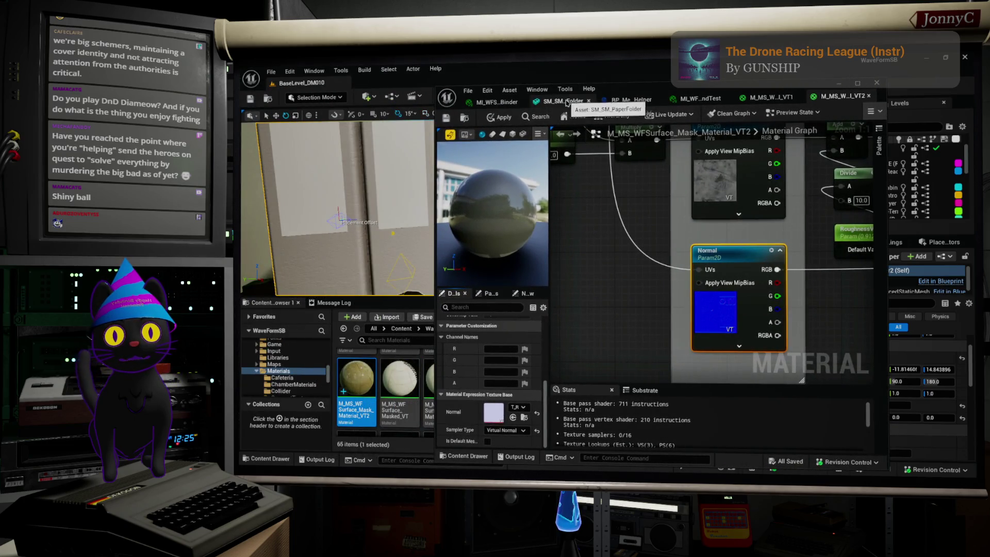
pyautogui.click(563, 100)
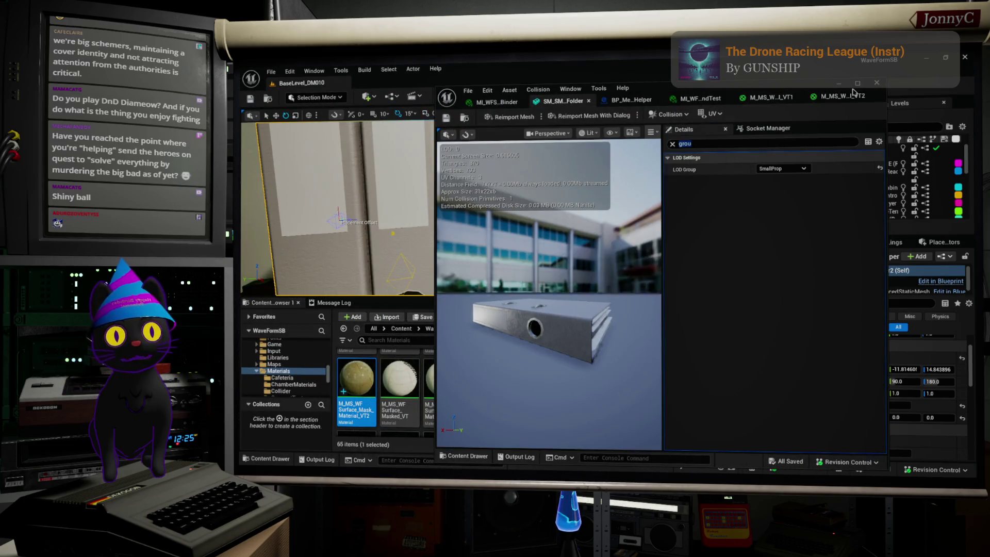
pyautogui.click(844, 96)
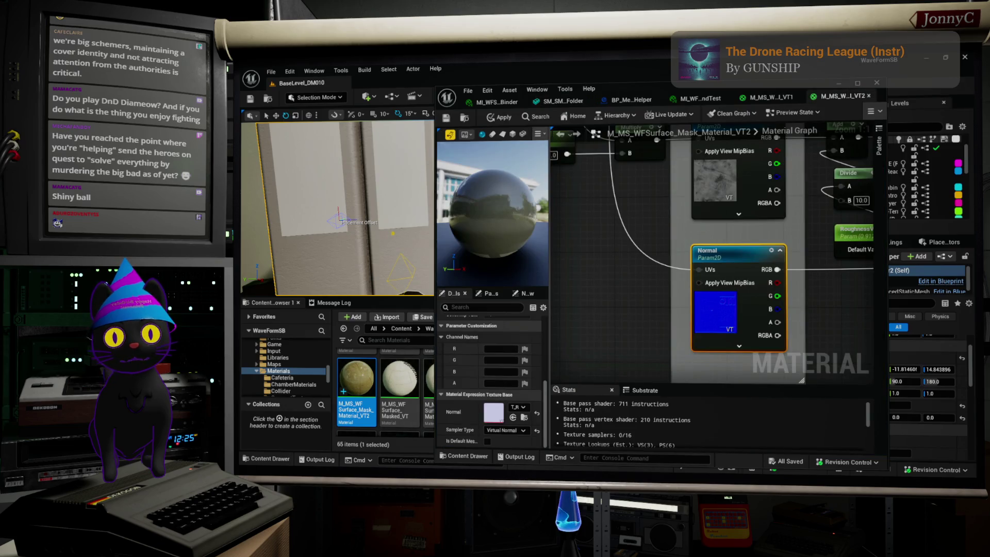
# Widen the preview and details area and switch the preview mesh to a flat plane.
pyautogui.moveTo(551, 258); pyautogui.dragTo(691, 268)
pyautogui.scroll(-5, 645, 268)
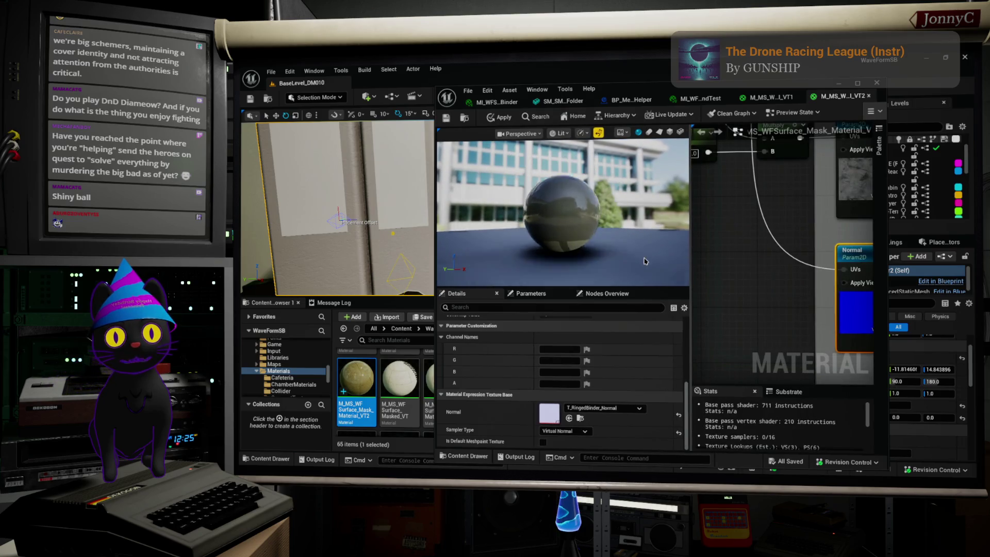
pyautogui.moveTo(567, 242); pyautogui.dragTo(619, 242)
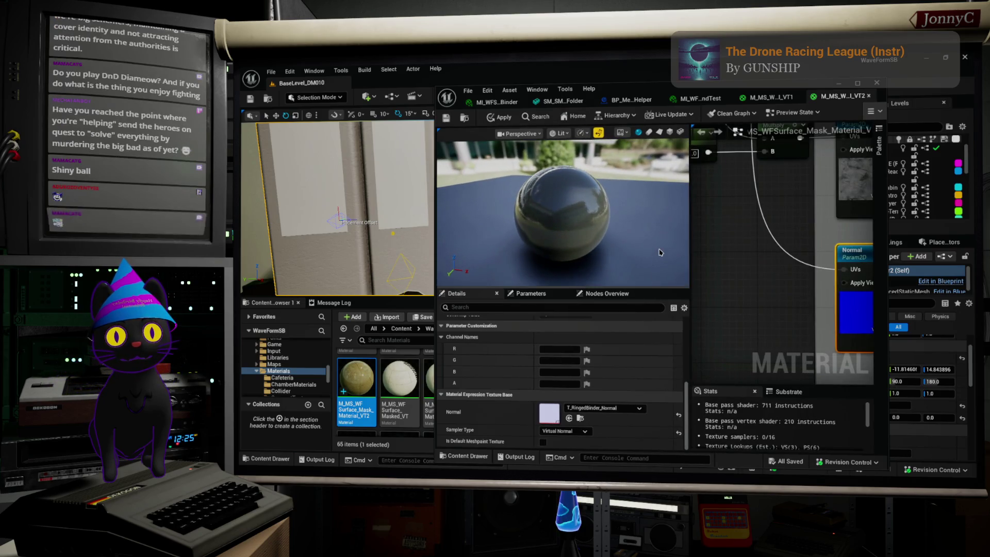
pyautogui.click(679, 133)
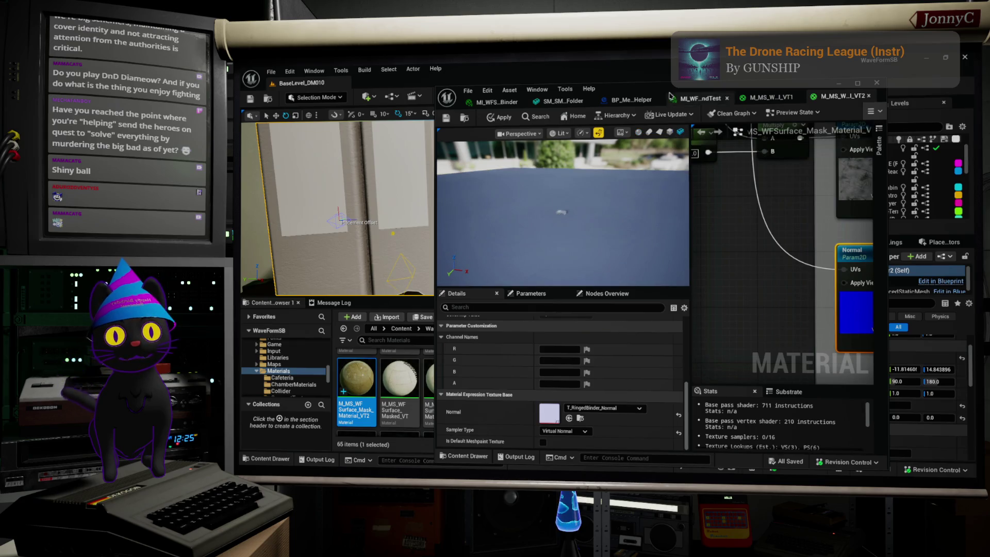
pyautogui.moveTo(662, 88); pyautogui.dragTo(596, 122)
# Maximize the material editor and frame the preview box from a low side view.
pyautogui.doubleClick(597, 122)
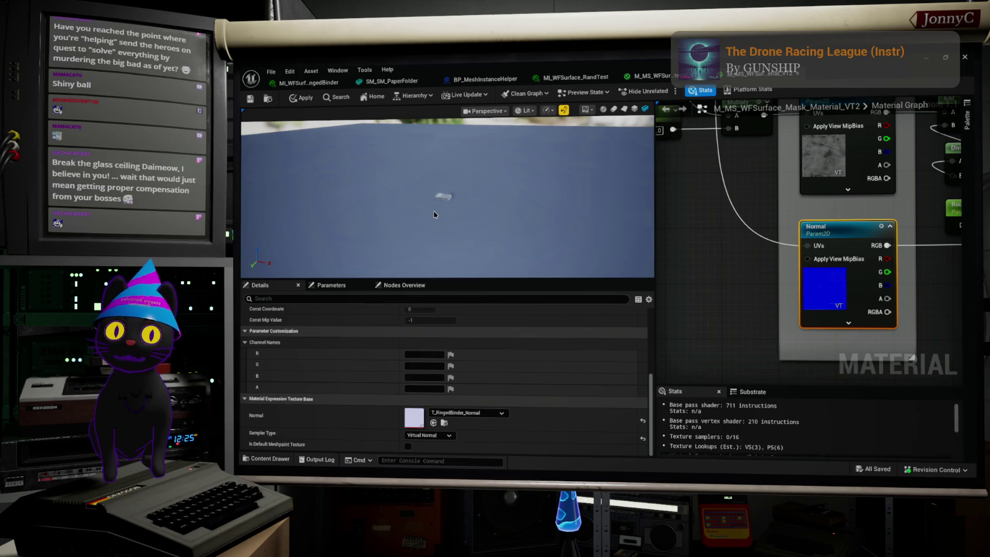
pyautogui.moveTo(432, 216); pyautogui.dragTo(465, 251)
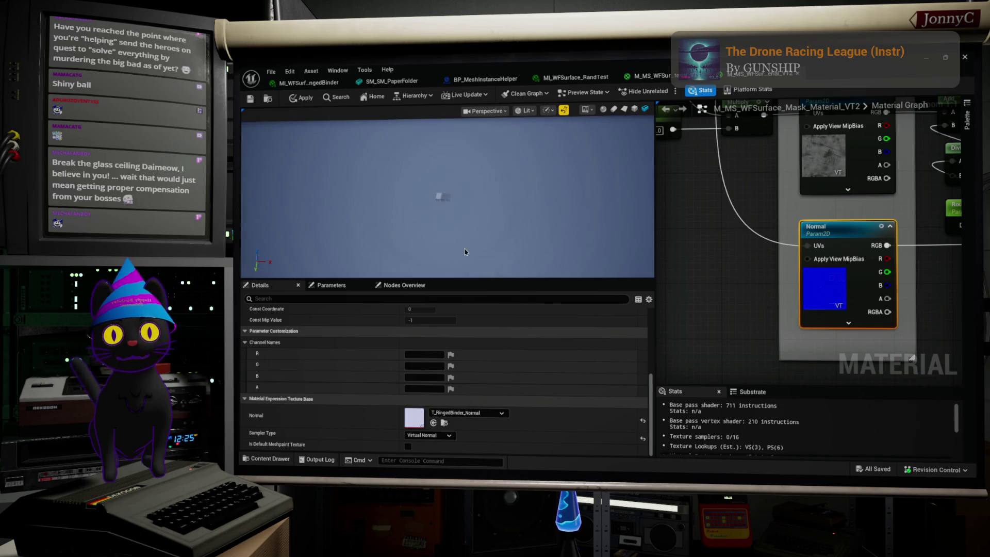
pyautogui.press('f')
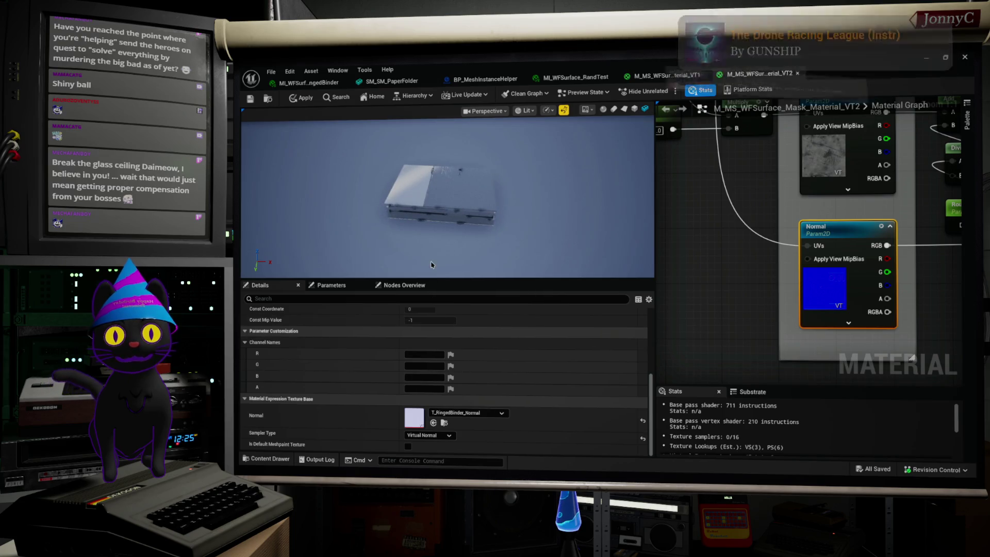
pyautogui.moveTo(447, 217); pyautogui.dragTo(468, 186)
pyautogui.moveTo(926, 136); pyautogui.dragTo(939, 187)
pyautogui.moveTo(446, 206); pyautogui.dragTo(464, 201)
pyautogui.scroll(5, 446, 199)
pyautogui.scroll(-5, 742, 261)
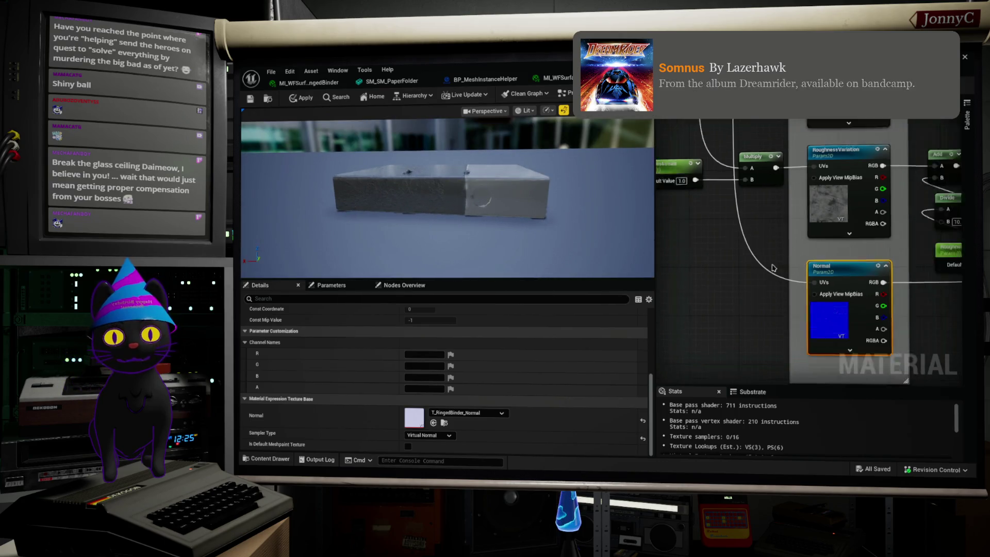
pyautogui.scroll(5, 853, 266)
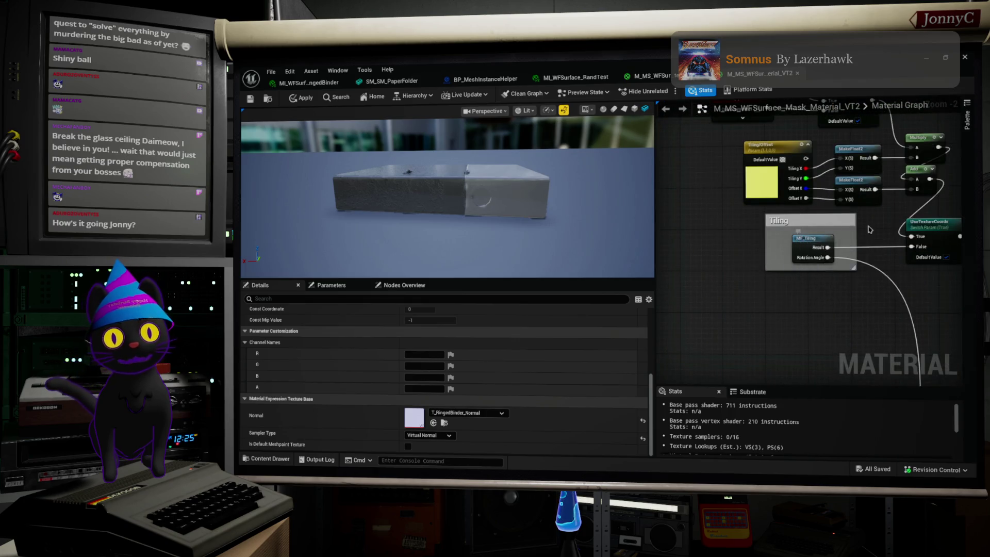
pyautogui.scroll(1, 880, 253)
# Uncheck UseTextureCoords so it defaults to False, then check the changed preview texturing.
pyautogui.click(910, 265)
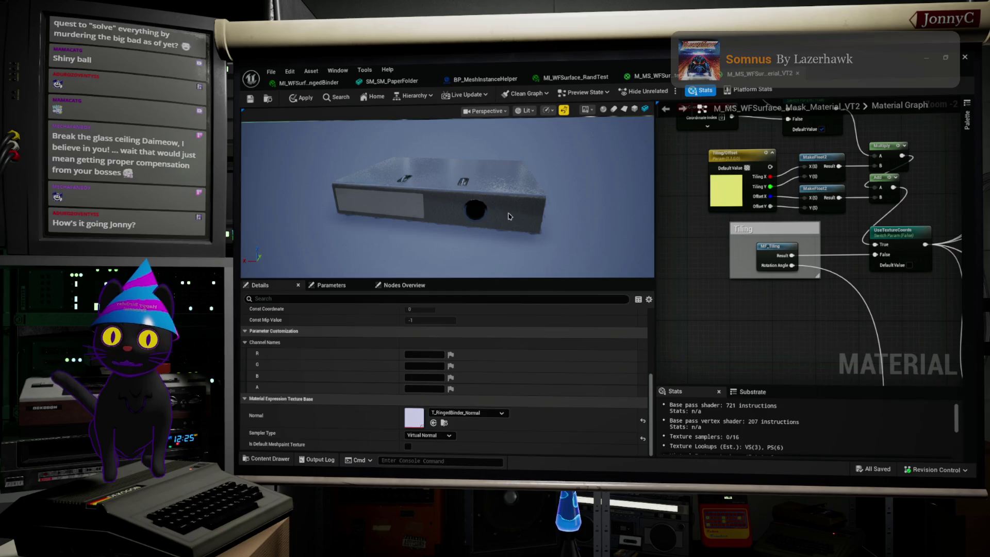
pyautogui.scroll(-3, 517, 206)
pyautogui.scroll(10, 517, 206)
pyautogui.moveTo(517, 207); pyautogui.dragTo(485, 222)
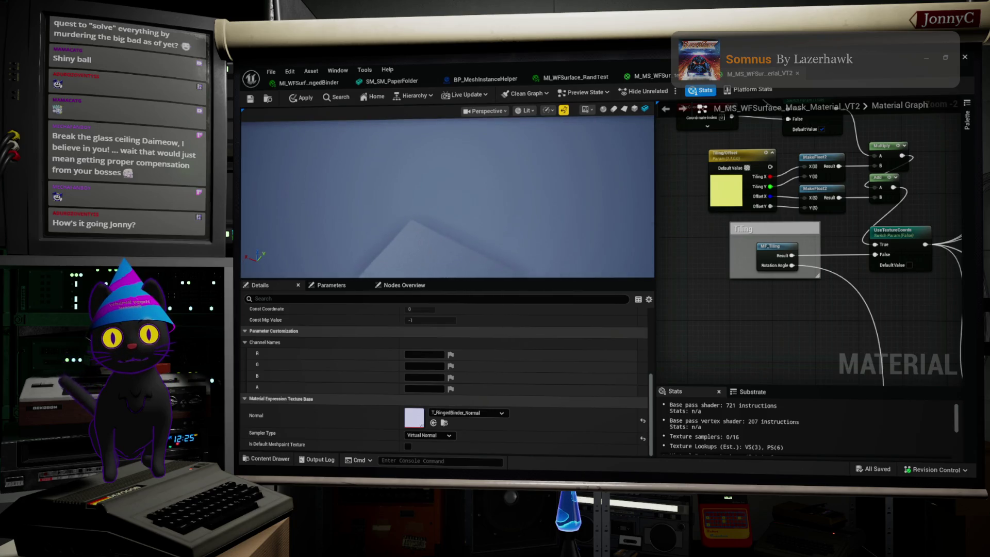
# Pan the graph past the texture column to the RandomTint, Lerp and green constant nodes.
pyautogui.scroll(-5, 492, 219)
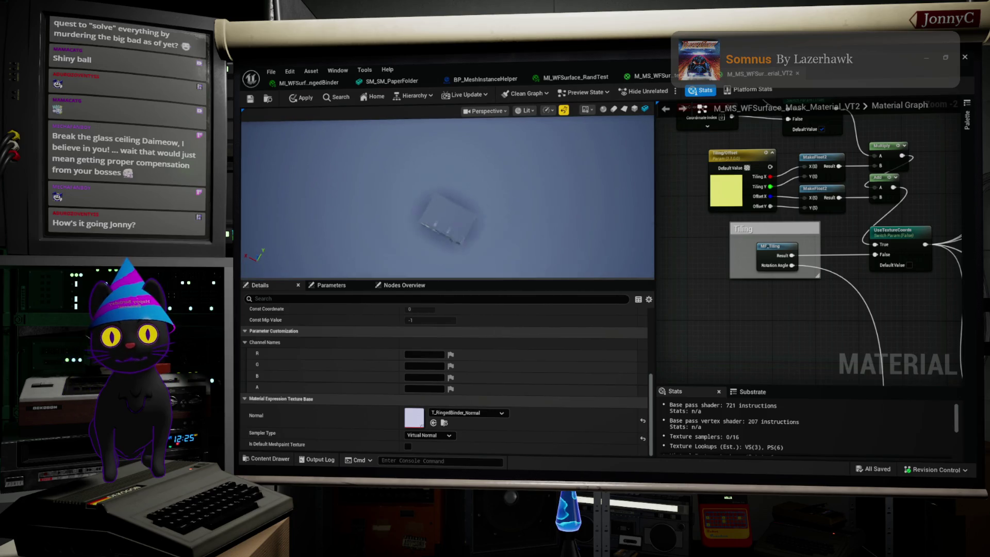
pyautogui.scroll(-2, 865, 306)
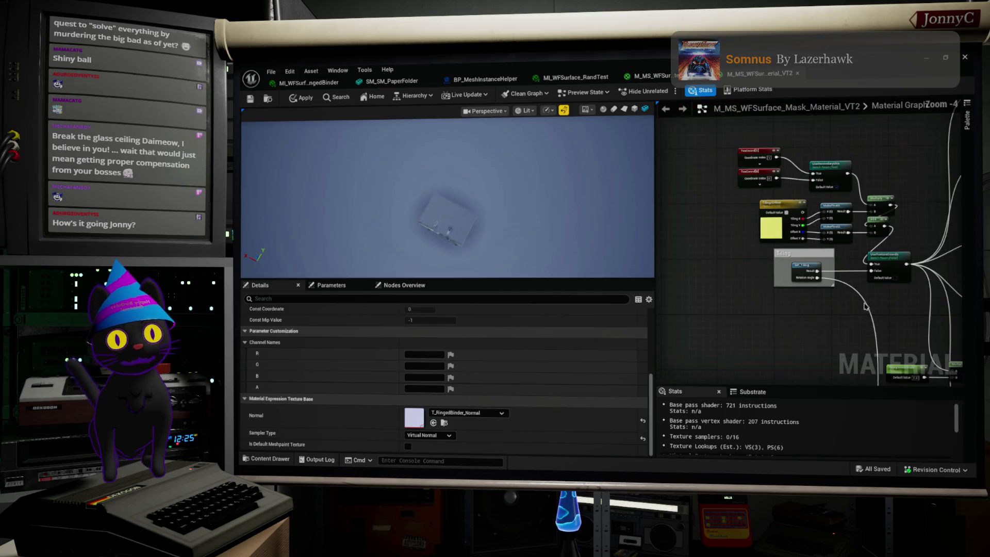
pyautogui.moveTo(782, 278); pyautogui.dragTo(749, 187)
pyautogui.moveTo(859, 246)
pyautogui.mouseDown()
pyautogui.moveTo(828, 243)
pyautogui.moveTo(825, 229)
pyautogui.moveTo(714, 215)
pyautogui.moveTo(748, 165)
pyautogui.moveTo(775, 171)
pyautogui.moveTo(828, 340)
pyautogui.moveTo(841, 274)
pyautogui.moveTo(861, 253)
pyautogui.moveTo(811, 264)
pyautogui.moveTo(716, 248)
pyautogui.mouseUp()
pyautogui.scroll(1, 828, 340)
pyautogui.moveTo(748, 255)
pyautogui.mouseDown()
pyautogui.moveTo(926, 300)
pyautogui.moveTo(849, 242)
pyautogui.moveTo(899, 247)
pyautogui.mouseUp()
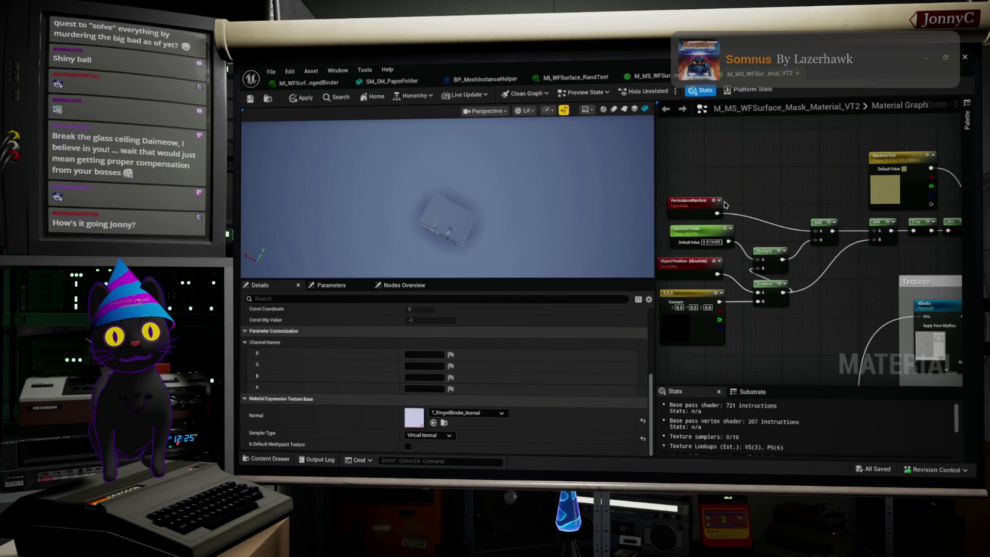
pyautogui.moveTo(818, 188); pyautogui.dragTo(709, 185)
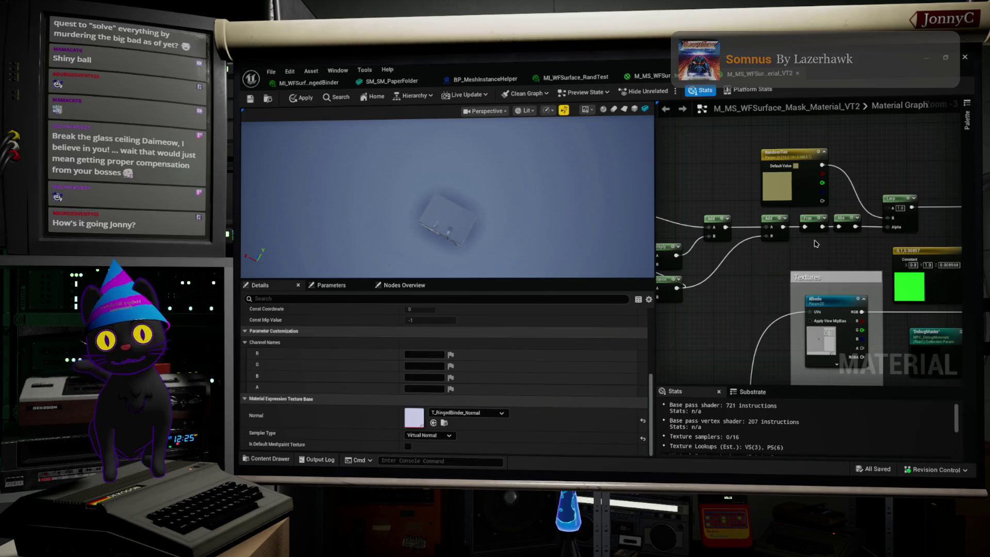
# Inspect the RandomTint parameter's colour in the picker and close it unchanged.
pyautogui.moveTo(816, 243); pyautogui.dragTo(896, 243)
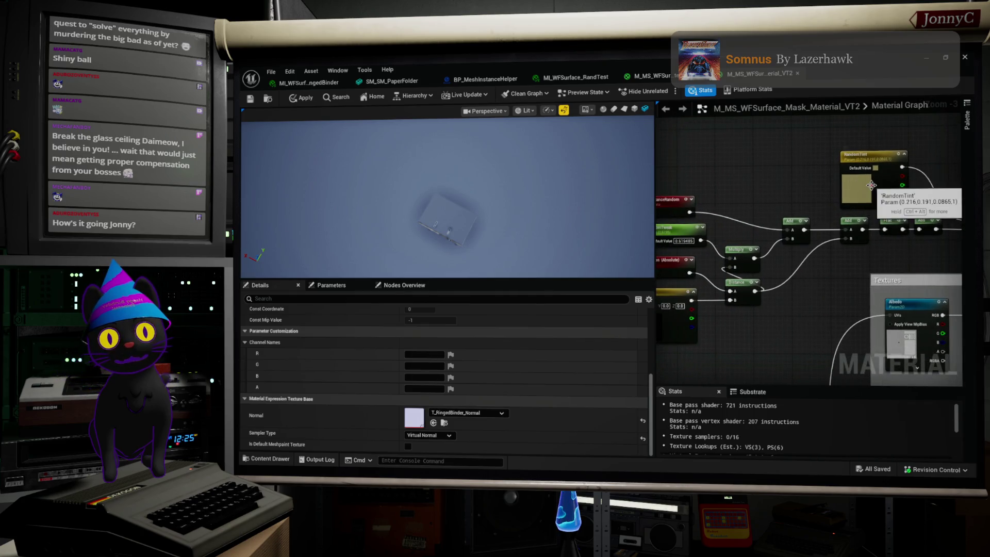
pyautogui.click(860, 170)
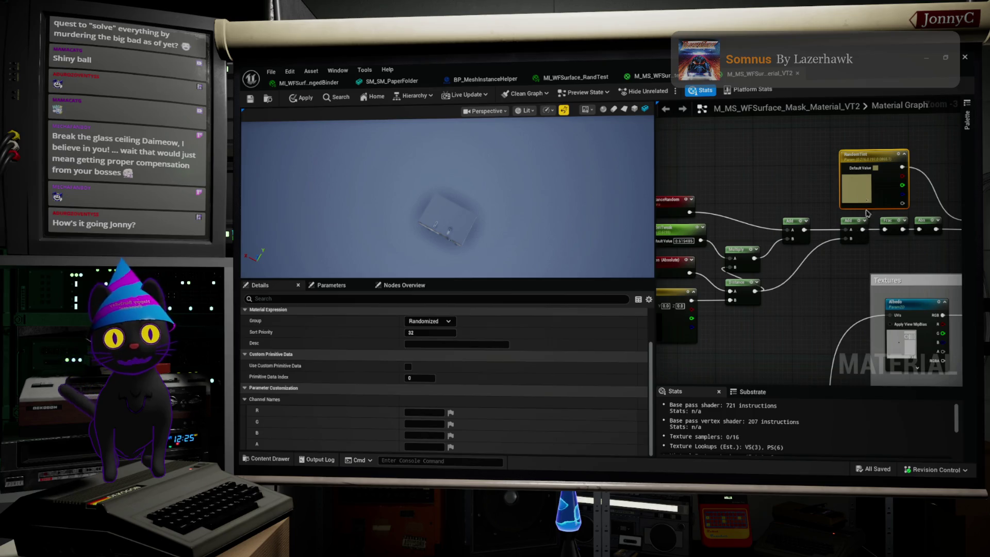
pyautogui.doubleClick(857, 193)
pyautogui.click(785, 121)
# Pan to the Lerp and DebugShader nodes, then restore the material editor to a smaller floating window.
pyautogui.scroll(-2, 785, 122)
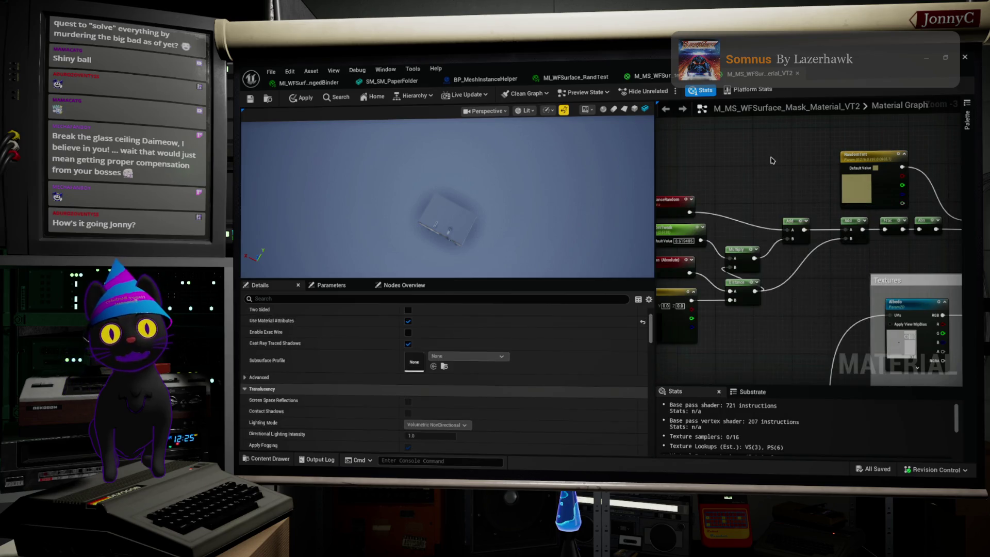
pyautogui.moveTo(708, 165); pyautogui.dragTo(735, 174)
pyautogui.scroll(2, 850, 238)
pyautogui.moveTo(850, 238); pyautogui.dragTo(665, 227)
pyautogui.scroll(-1, 832, 221)
pyautogui.scroll(2, 833, 221)
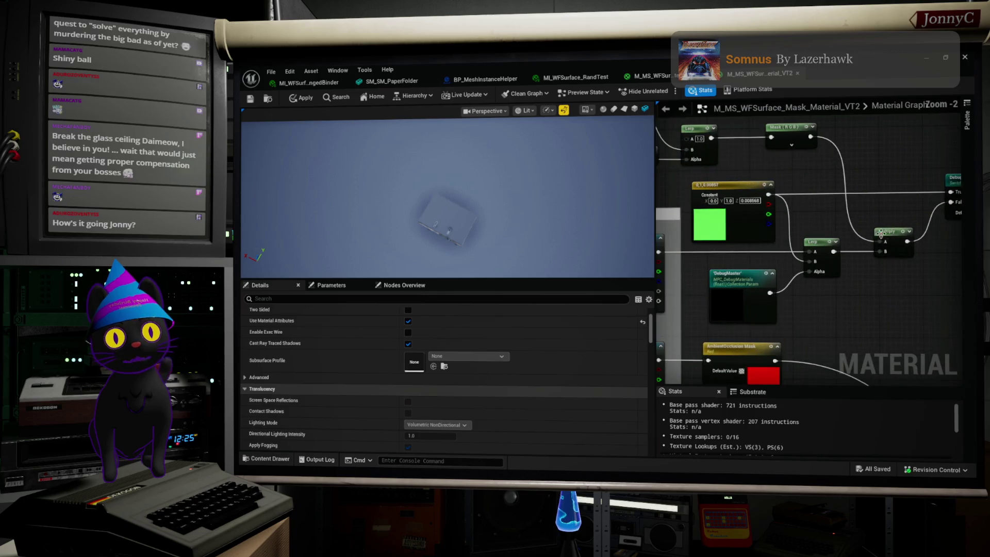
pyautogui.rightClick(887, 298)
pyautogui.click(861, 283)
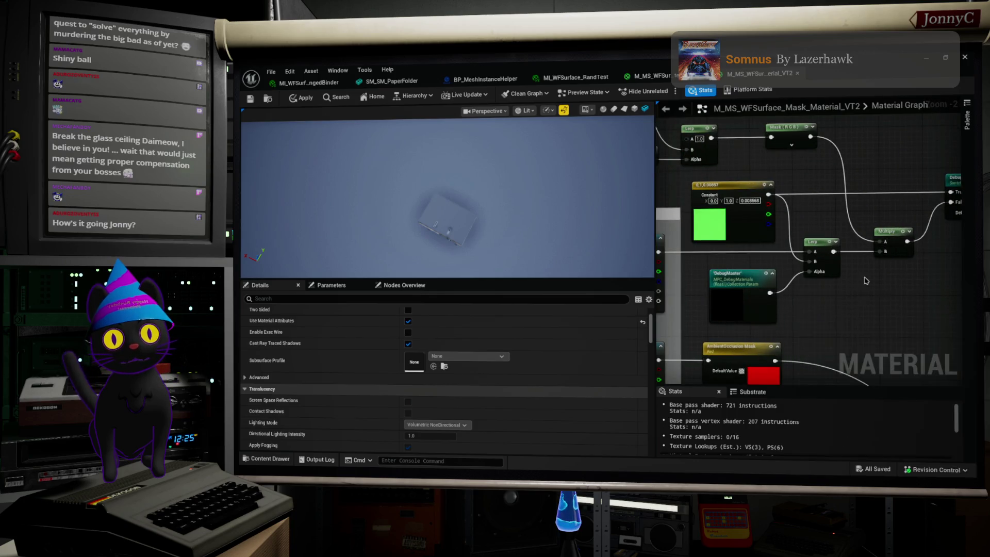
pyautogui.moveTo(654, 62)
pyautogui.mouseDown()
pyautogui.moveTo(390, 115)
pyautogui.moveTo(671, 88)
pyautogui.moveTo(402, 92)
pyautogui.moveTo(473, 91)
pyautogui.mouseUp()
pyautogui.moveTo(474, 319); pyautogui.dragTo(550, 272)
# Drag T_RingedBinder_Mask from the binder textures folder into the graph as a Texture Sample.
pyautogui.click(550, 272)
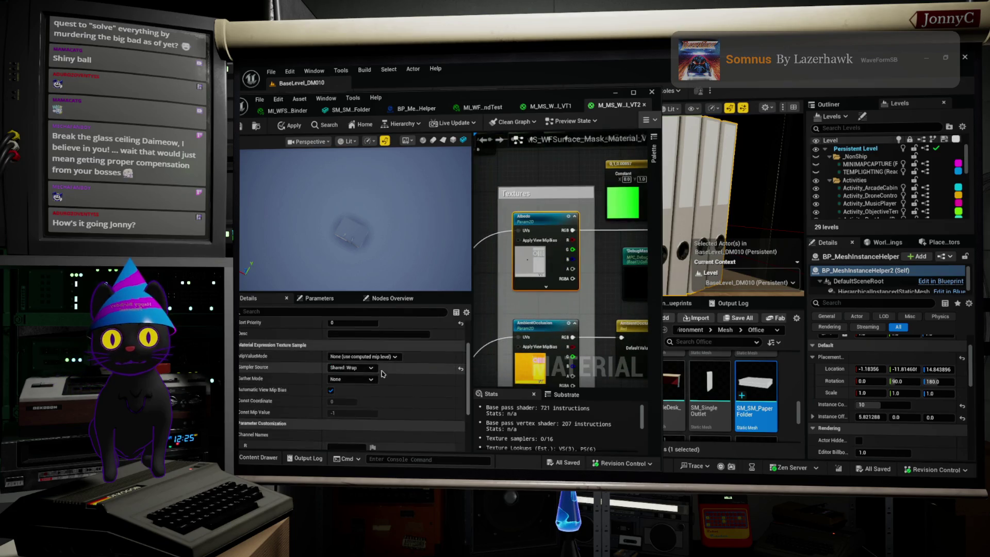
pyautogui.scroll(-5, 365, 413)
pyautogui.click(367, 420)
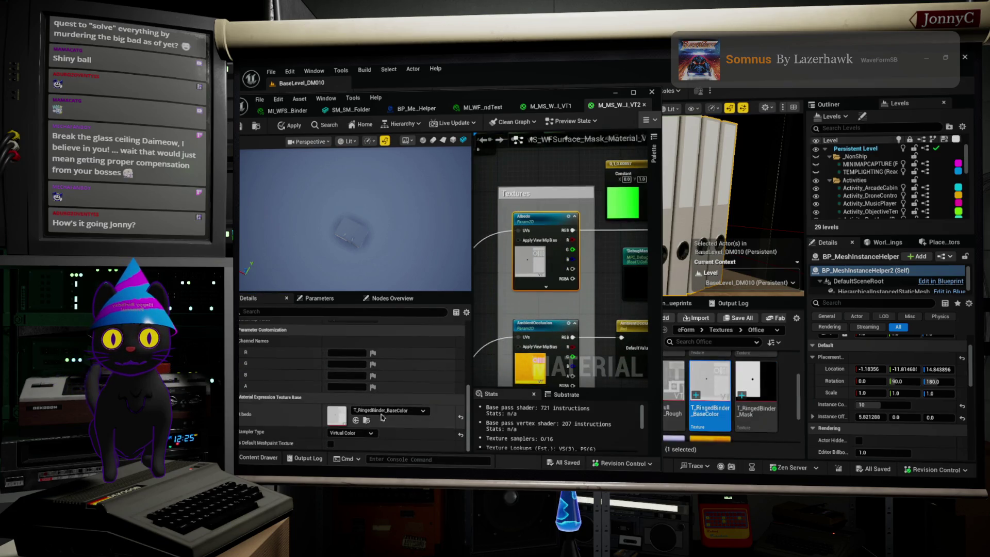
pyautogui.click(743, 371)
pyautogui.moveTo(743, 371)
pyautogui.mouseDown()
pyautogui.moveTo(568, 144)
pyautogui.moveTo(556, 167)
pyautogui.mouseUp()
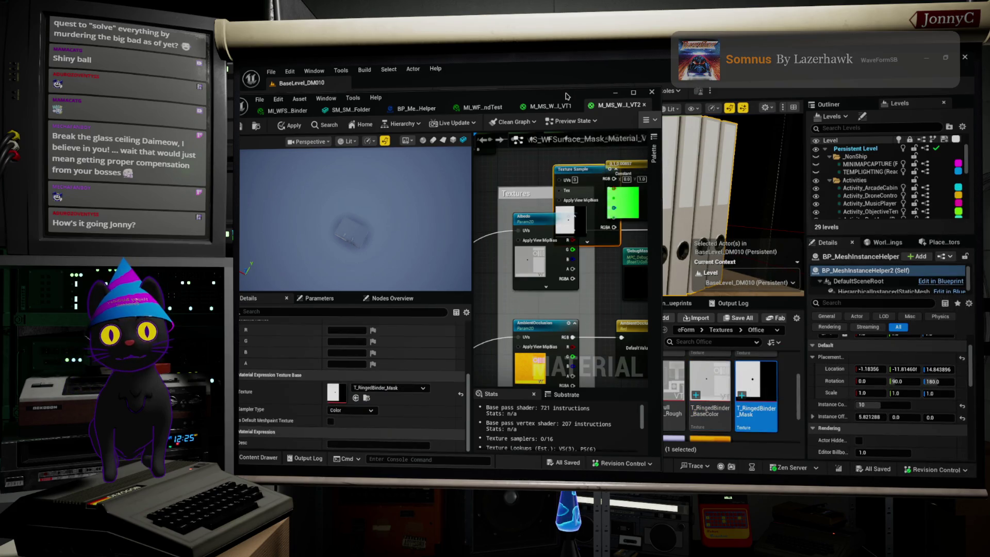
# Maximize the material editor, widen the graph over the preview, and bring the Mask (RGB) node into view.
pyautogui.doubleClick(569, 91)
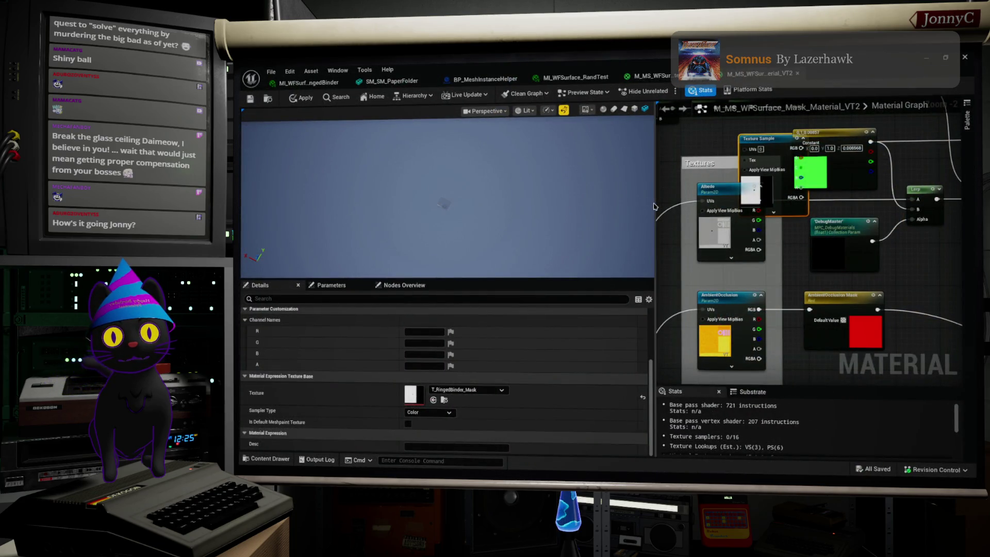
pyautogui.doubleClick(650, 63)
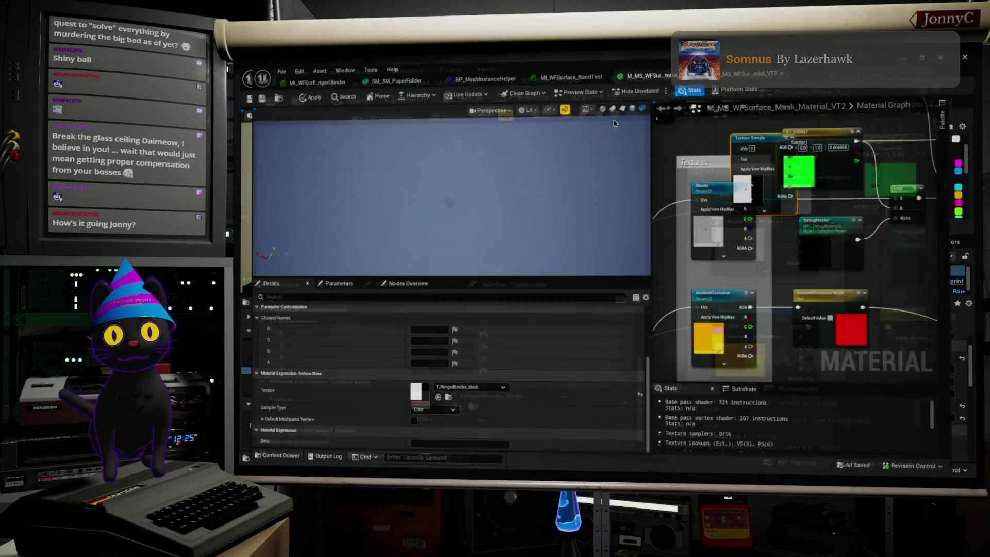
pyautogui.doubleClick(637, 75)
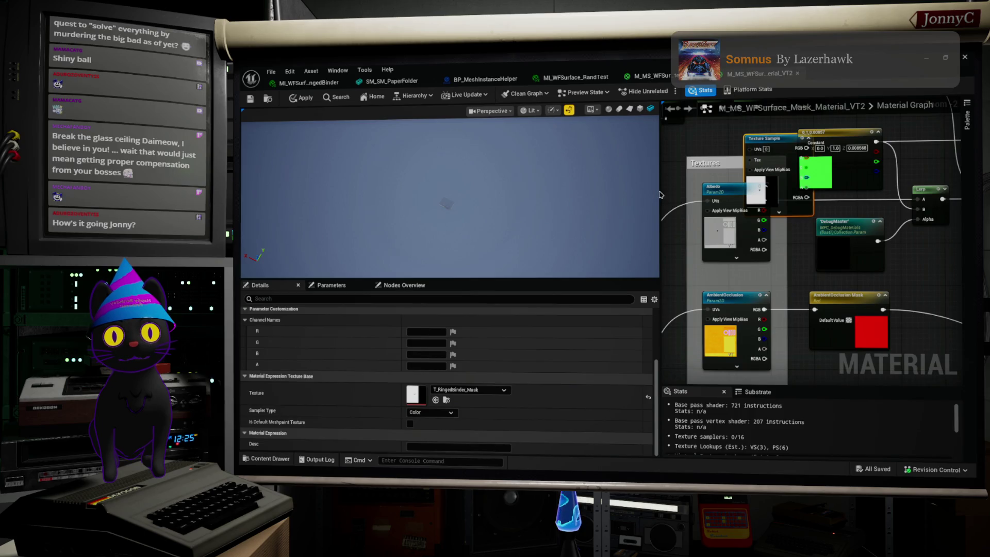
pyautogui.moveTo(659, 194)
pyautogui.mouseDown()
pyautogui.moveTo(640, 189)
pyautogui.moveTo(656, 192)
pyautogui.mouseUp()
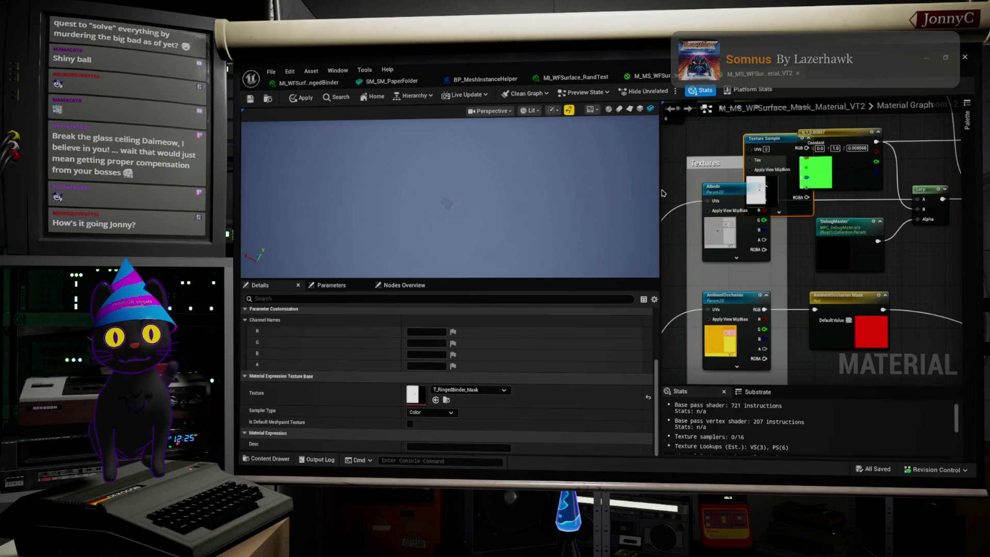
pyautogui.moveTo(641, 192); pyautogui.dragTo(426, 198)
pyautogui.moveTo(346, 215)
pyautogui.mouseDown()
pyautogui.moveTo(330, 256)
pyautogui.moveTo(289, 259)
pyautogui.mouseUp()
pyautogui.scroll(-3, 931, 269)
pyautogui.scroll(3, 712, 138)
pyautogui.moveTo(679, 106)
pyautogui.mouseDown()
pyautogui.moveTo(692, 158)
pyautogui.moveTo(710, 176)
pyautogui.mouseUp()
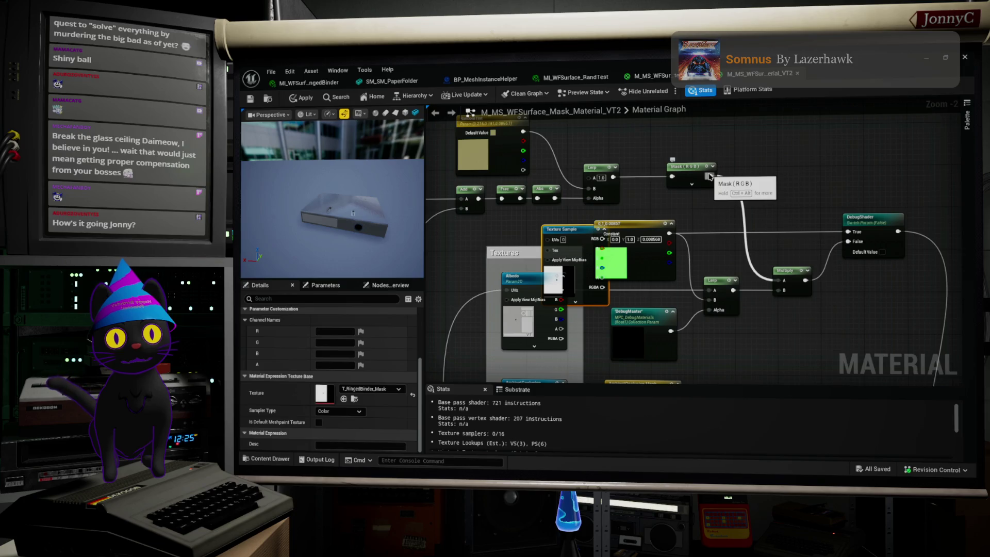
# Move the mask Texture Sample above the tint nodes and duplicate the Multiply node.
pyautogui.moveTo(710, 177)
pyautogui.mouseDown()
pyautogui.moveTo(762, 186)
pyautogui.moveTo(766, 169)
pyautogui.mouseUp()
pyautogui.click(619, 211)
pyautogui.moveTo(573, 235)
pyautogui.mouseDown()
pyautogui.moveTo(716, 145)
pyautogui.moveTo(701, 108)
pyautogui.moveTo(680, 168)
pyautogui.moveTo(699, 140)
pyautogui.mouseUp()
pyautogui.click(789, 334)
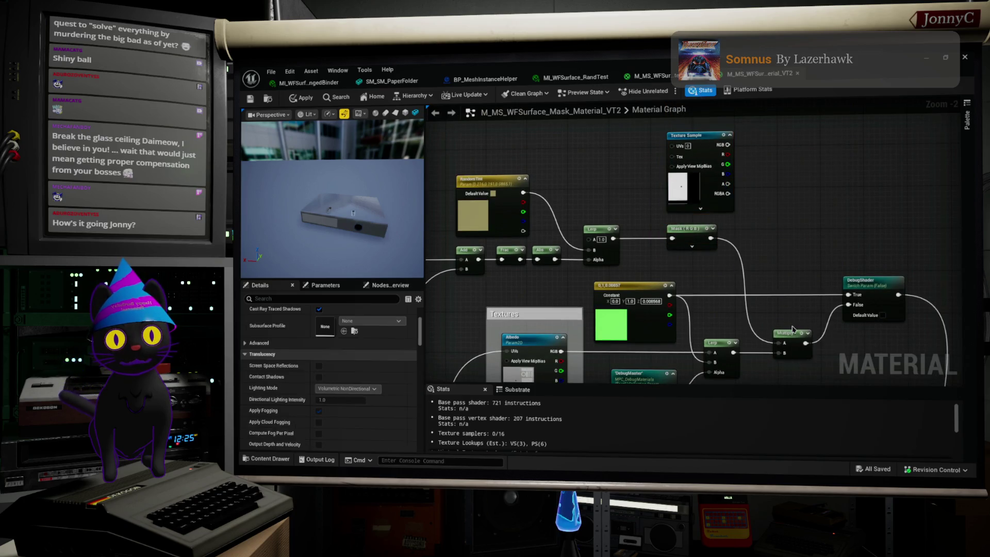
pyautogui.hotkey('ctrl', 'd')
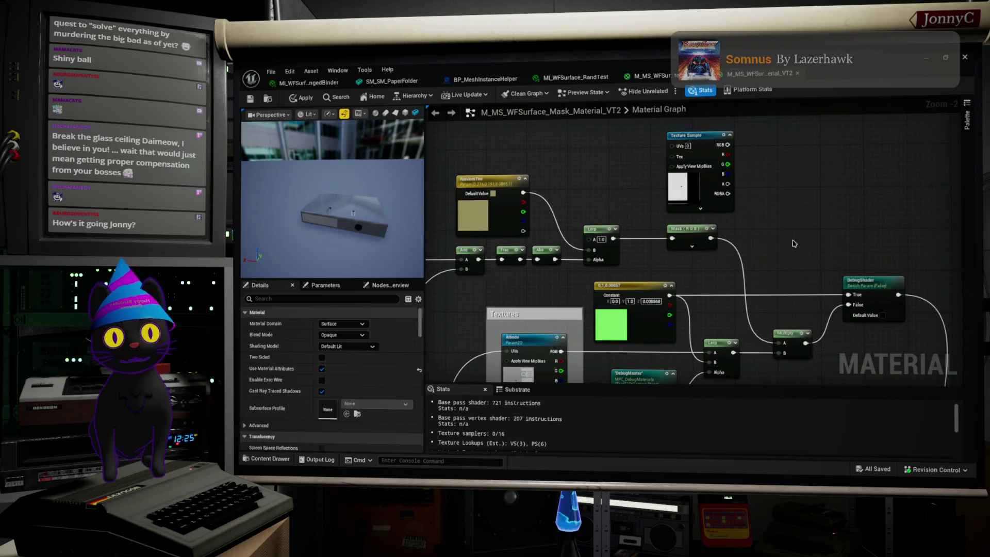
# Wire the mask texture's R output into the new Multiply and route its output onward.
pyautogui.moveTo(788, 248)
pyautogui.mouseDown()
pyautogui.moveTo(720, 228)
pyautogui.moveTo(711, 239)
pyautogui.mouseUp()
pyautogui.moveTo(787, 237)
pyautogui.mouseDown()
pyautogui.moveTo(758, 214)
pyautogui.moveTo(728, 155)
pyautogui.mouseUp()
pyautogui.moveTo(815, 232); pyautogui.dragTo(780, 343)
pyautogui.moveTo(804, 221); pyautogui.dragTo(778, 216)
pyautogui.moveTo(702, 136); pyautogui.dragTo(685, 135)
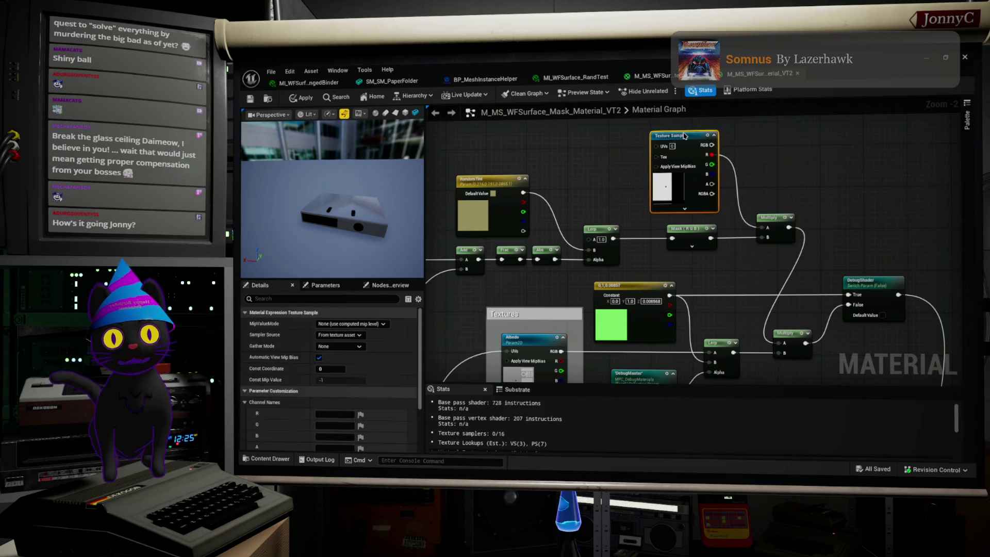
# Nudge the mask sample into place and adjust the view around the new Multiply.
pyautogui.moveTo(371, 263)
pyautogui.mouseDown()
pyautogui.moveTo(348, 239)
pyautogui.moveTo(356, 255)
pyautogui.mouseUp()
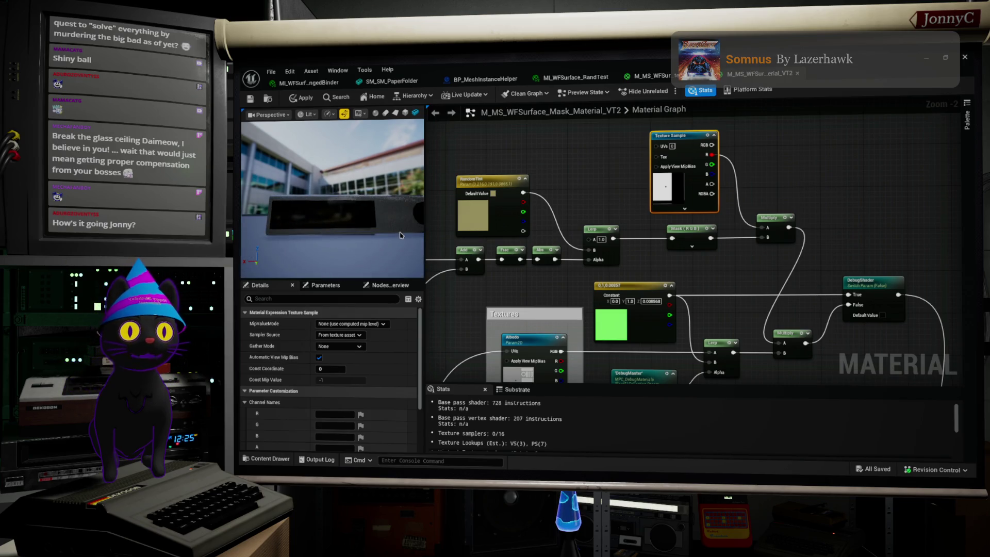
pyautogui.moveTo(756, 288)
pyautogui.mouseDown()
pyautogui.moveTo(740, 247)
pyautogui.moveTo(737, 264)
pyautogui.mouseUp()
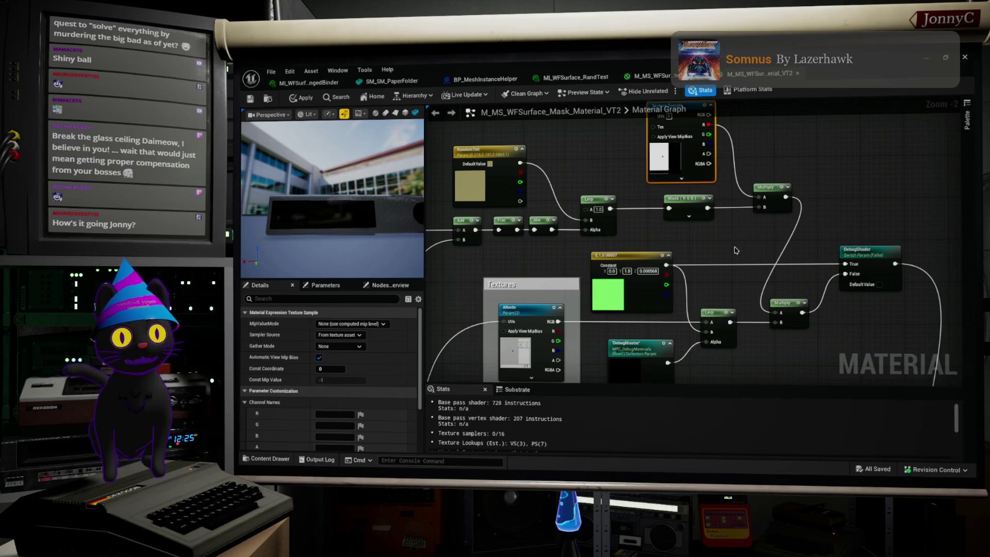
pyautogui.scroll(-1, 741, 259)
pyautogui.scroll(1, 741, 260)
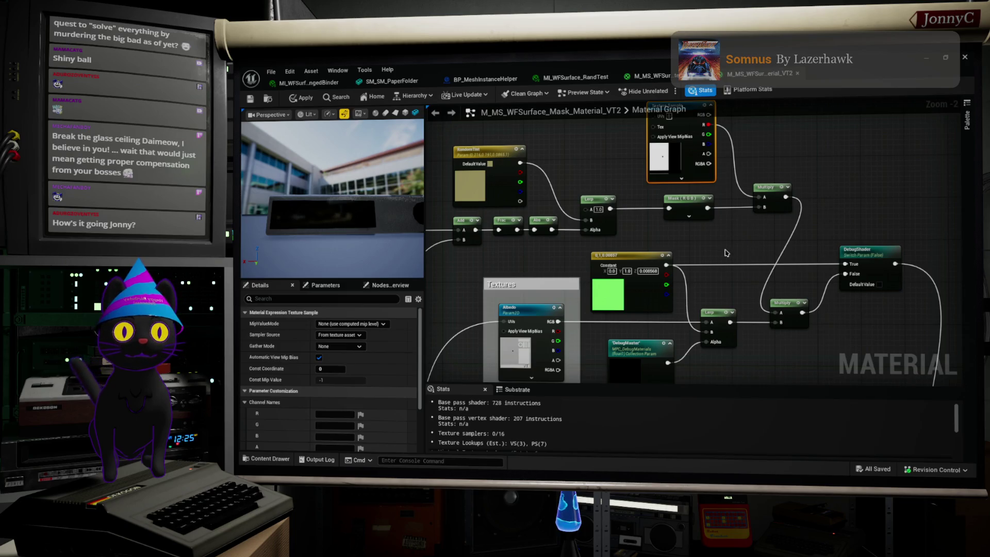
pyautogui.moveTo(726, 252); pyautogui.dragTo(784, 268)
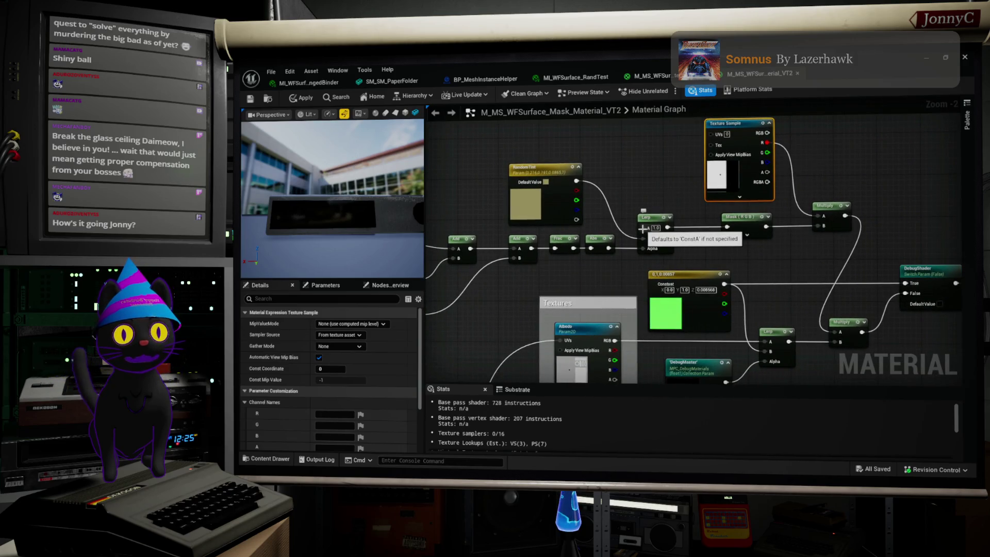
pyautogui.moveTo(767, 131)
pyautogui.mouseDown()
pyautogui.moveTo(740, 126)
pyautogui.moveTo(756, 123)
pyautogui.mouseUp()
pyautogui.moveTo(809, 267); pyautogui.dragTo(801, 285)
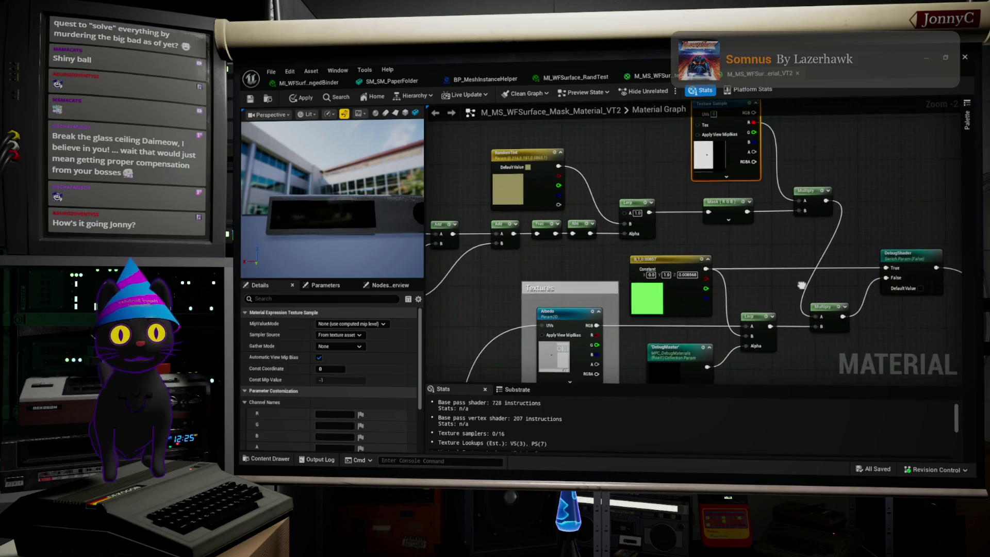
pyautogui.rightClick(820, 201)
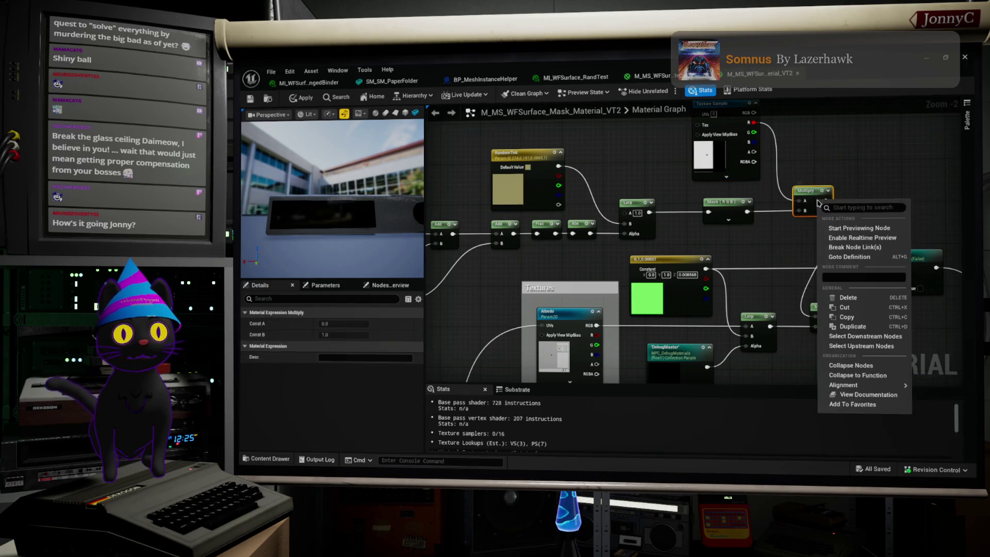
# Preview the new Multiply node on the mesh, showing a white box with the mask's black holes.
pyautogui.click(859, 228)
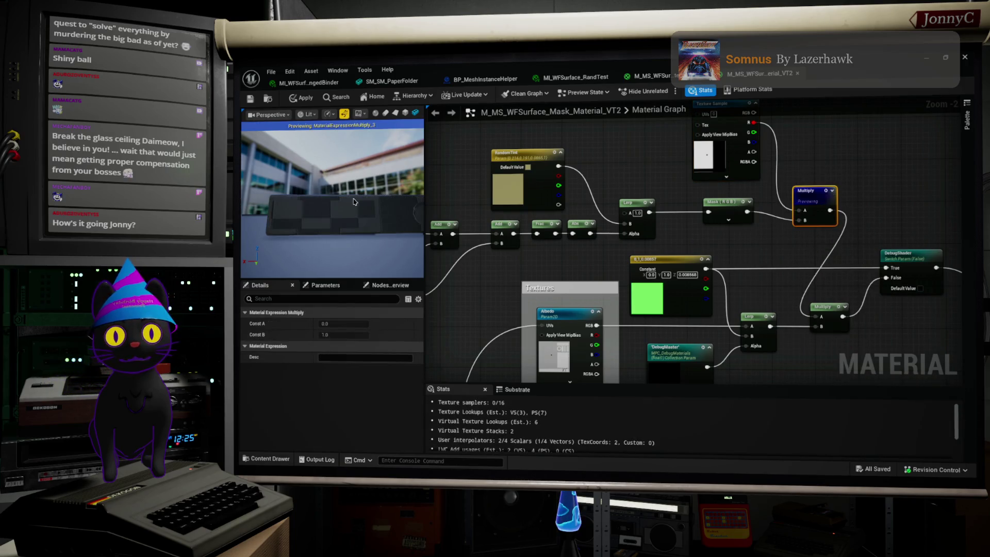
pyautogui.moveTo(325, 264)
pyautogui.mouseDown()
pyautogui.moveTo(340, 243)
pyautogui.moveTo(325, 263)
pyautogui.mouseUp()
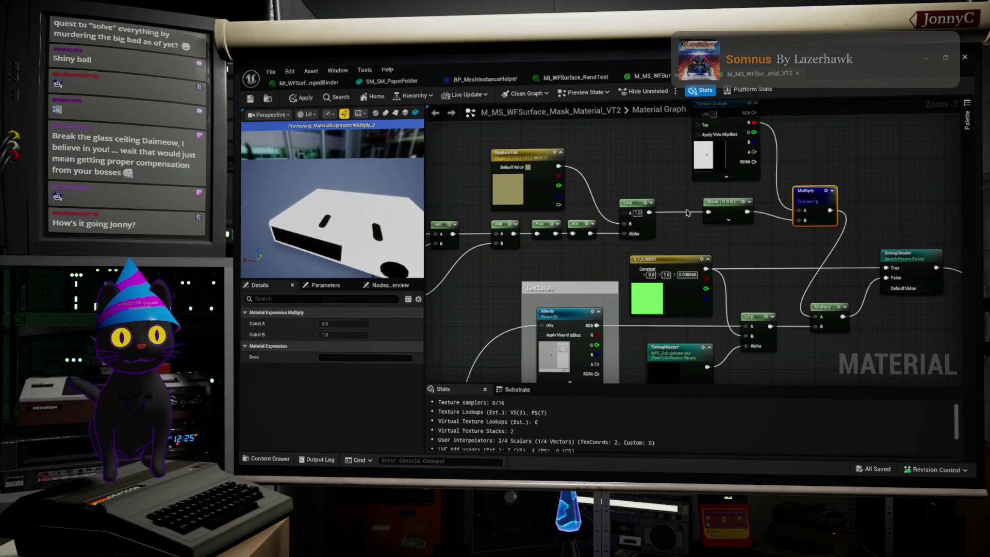
pyautogui.moveTo(515, 191); pyautogui.dragTo(722, 169)
pyautogui.moveTo(368, 206); pyautogui.dragTo(383, 202)
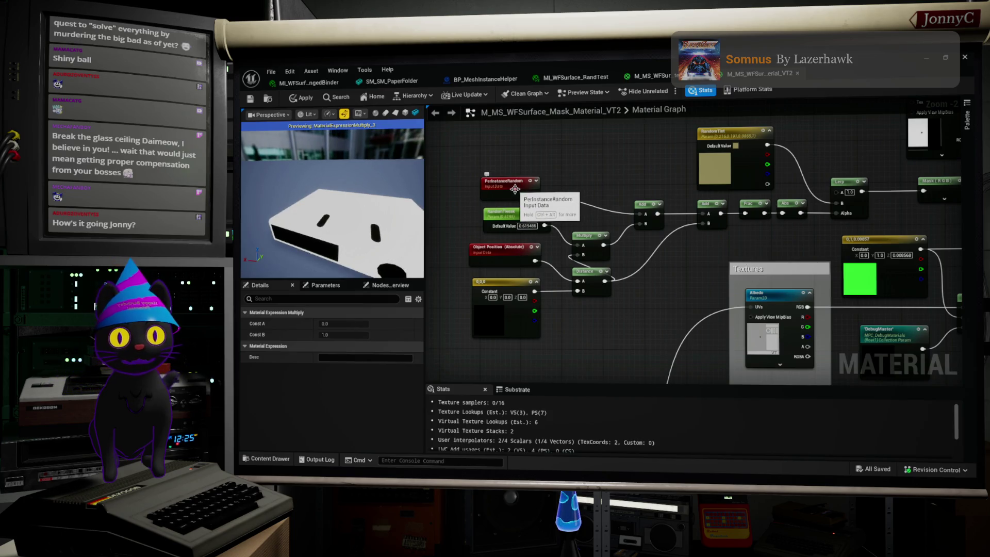
pyautogui.moveTo(750, 256)
pyautogui.mouseDown()
pyautogui.moveTo(549, 258)
pyautogui.moveTo(567, 266)
pyautogui.moveTo(560, 269)
pyautogui.mouseUp()
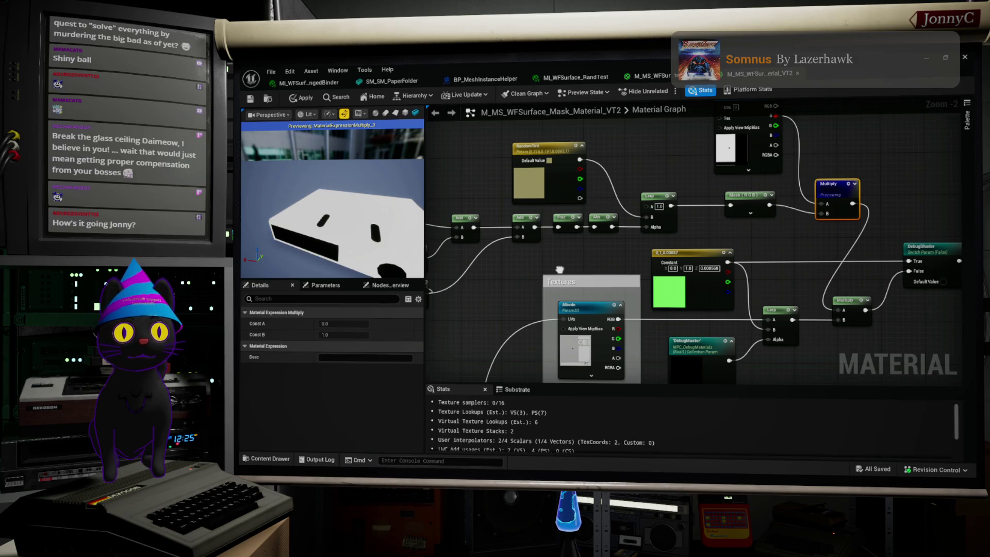
pyautogui.moveTo(559, 269); pyautogui.dragTo(557, 268)
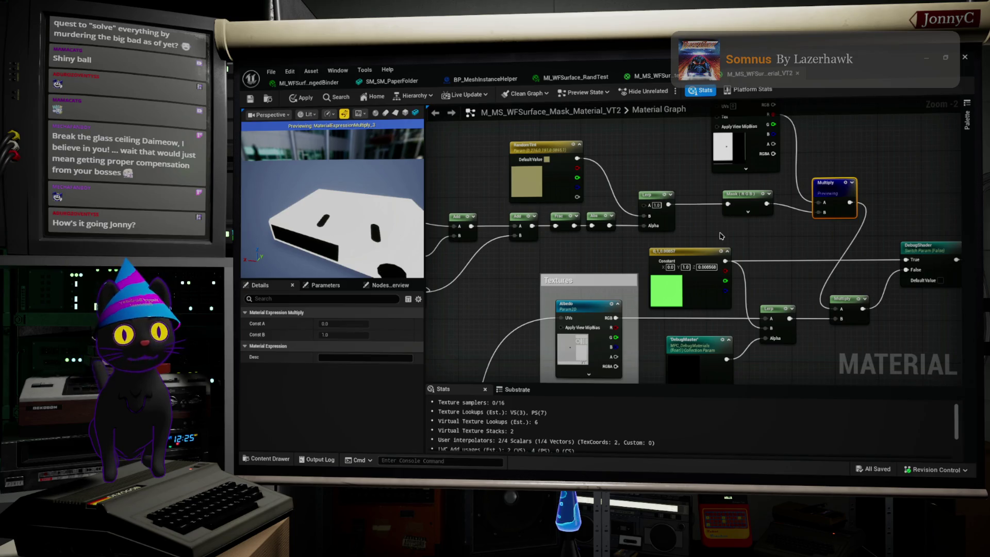
pyautogui.moveTo(746, 258); pyautogui.dragTo(767, 238)
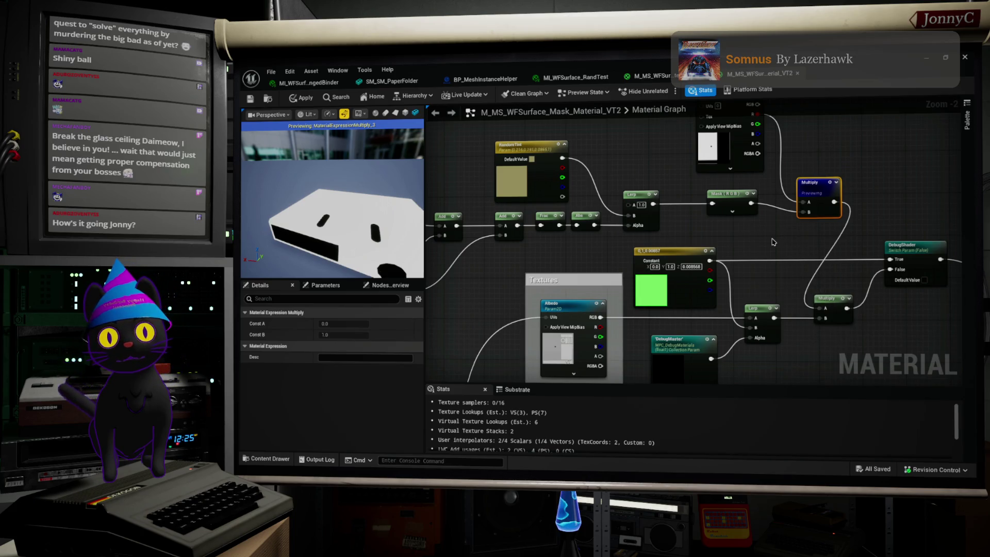
pyautogui.moveTo(772, 242); pyautogui.dragTo(771, 253)
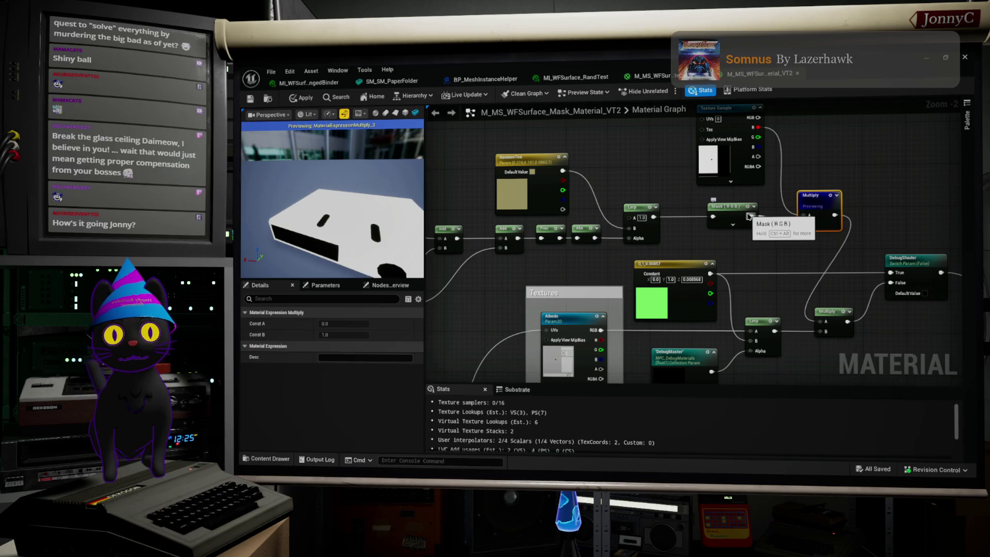
# Reroute the Mask (RGB) output to the lower Multiply's A input.
pyautogui.moveTo(750, 217); pyautogui.dragTo(802, 225)
pyautogui.moveTo(611, 253); pyautogui.dragTo(637, 269)
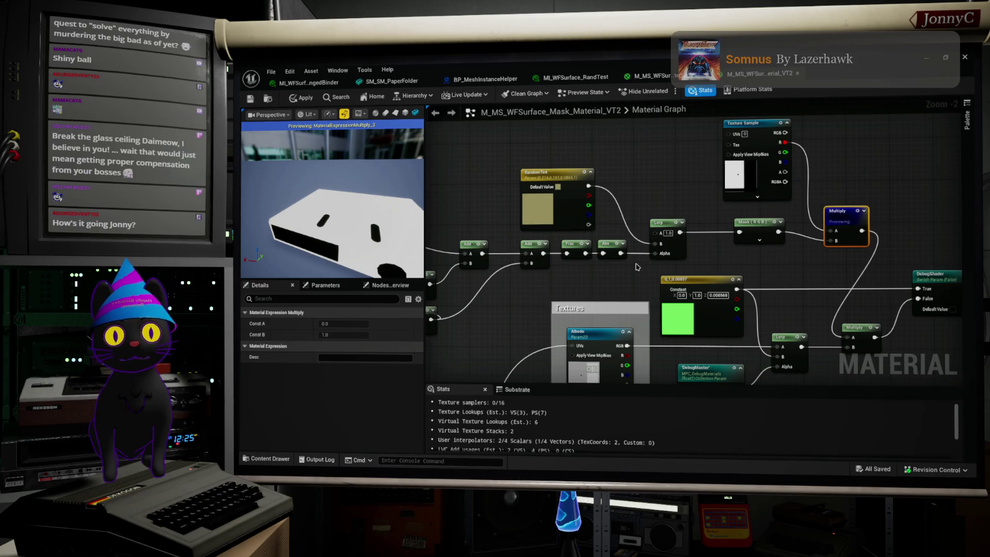
pyautogui.moveTo(830, 240)
pyautogui.mouseDown()
pyautogui.moveTo(820, 258)
pyautogui.moveTo(846, 356)
pyautogui.moveTo(846, 341)
pyautogui.mouseUp()
pyautogui.scroll(-2, 673, 243)
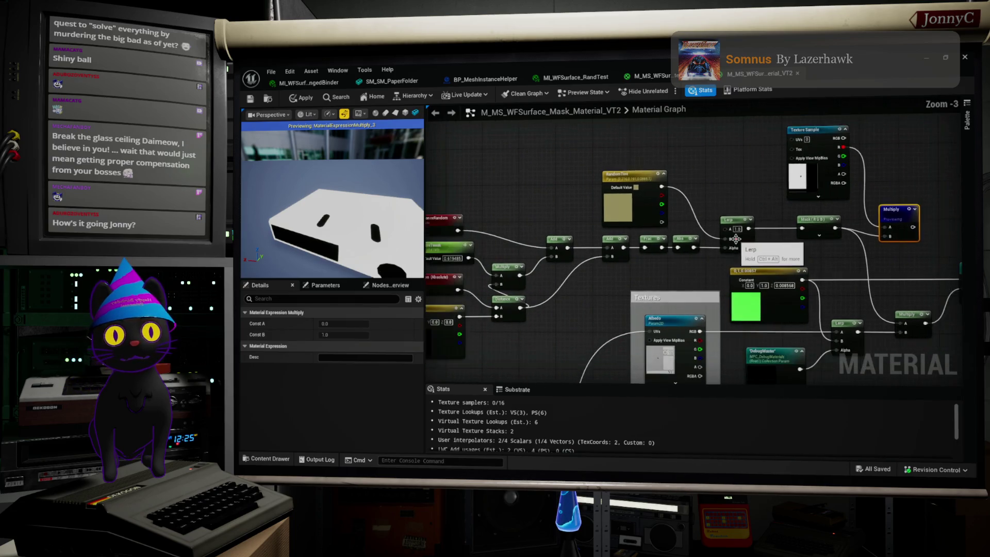
pyautogui.scroll(3, 733, 230)
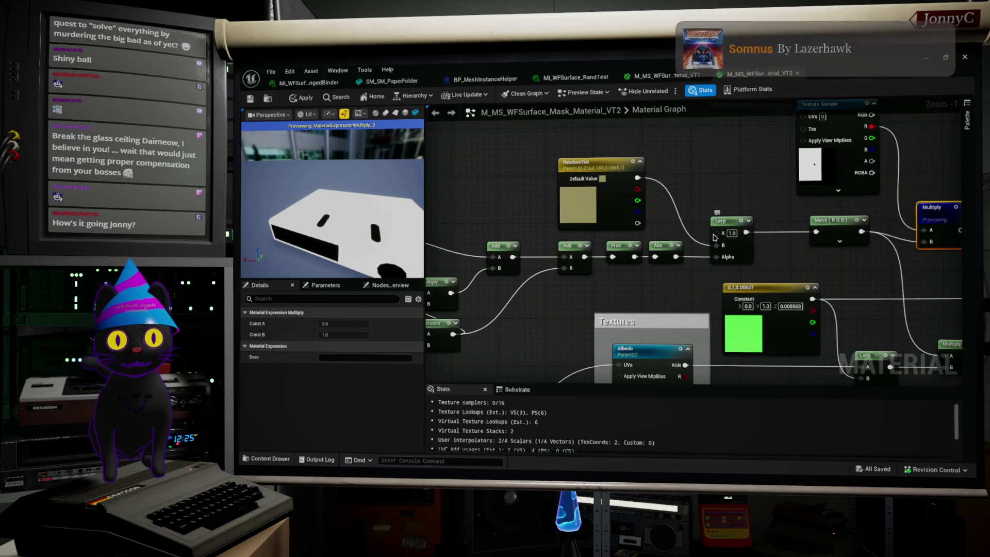
# Box-select the random-tint nodes and move them higher in the graph.
pyautogui.scroll(-2, 711, 251)
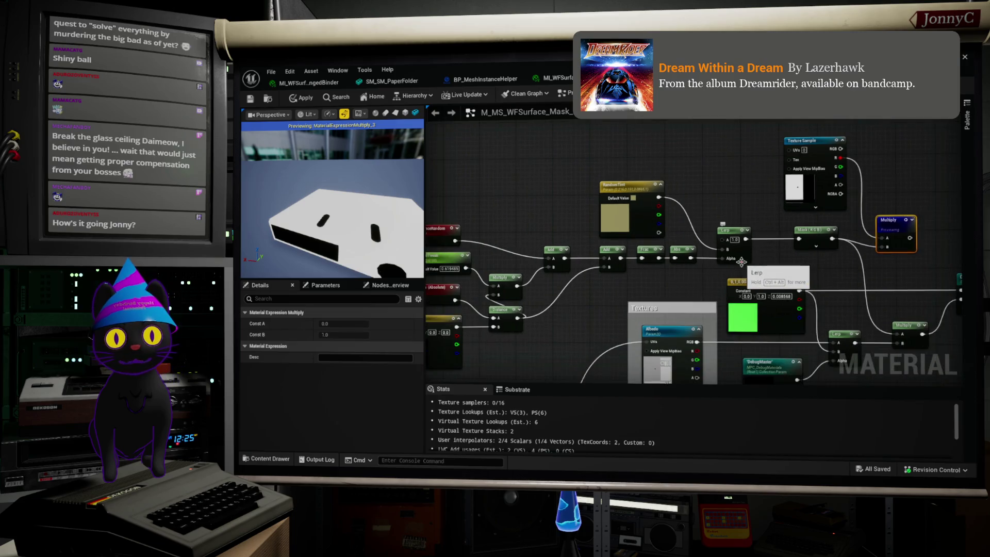
pyautogui.scroll(-1, 720, 256)
pyautogui.moveTo(758, 265)
pyautogui.mouseDown()
pyautogui.moveTo(516, 232)
pyautogui.moveTo(448, 194)
pyautogui.mouseUp()
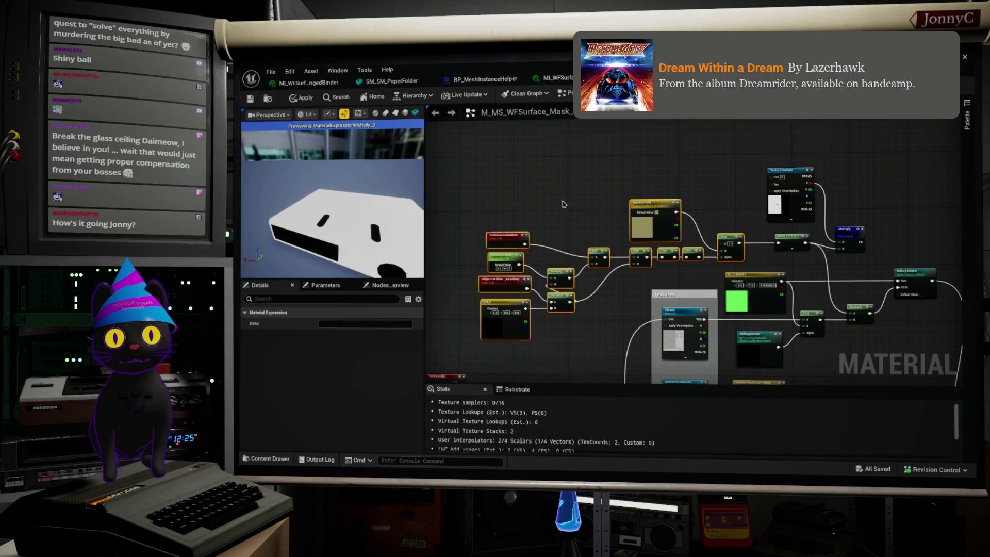
pyautogui.scroll(2, 657, 196)
pyautogui.moveTo(672, 206); pyautogui.dragTo(666, 137)
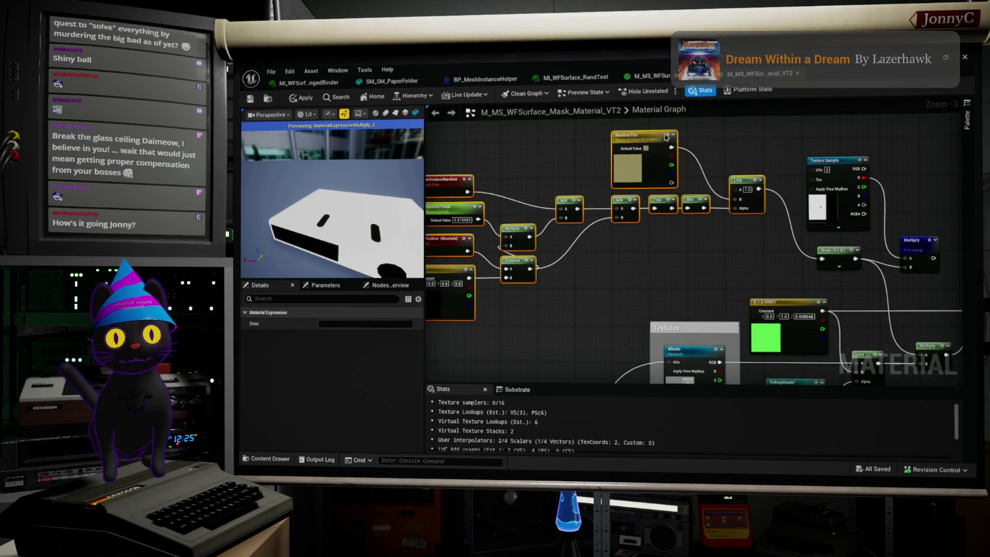
# Center the Texture Sample and Multiply, wiring Abs into A and the mask RGB into B.
pyautogui.moveTo(813, 160)
pyautogui.mouseDown()
pyautogui.moveTo(616, 237)
pyautogui.moveTo(643, 236)
pyautogui.moveTo(628, 239)
pyautogui.mouseUp()
pyautogui.moveTo(936, 238); pyautogui.dragTo(732, 233)
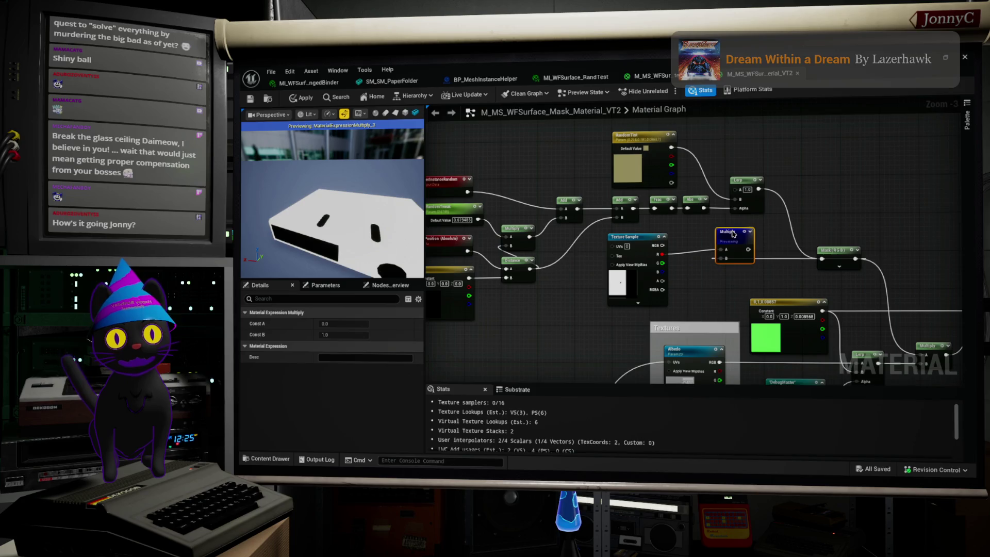
pyautogui.scroll(2, 735, 236)
pyautogui.moveTo(704, 265); pyautogui.dragTo(691, 199)
pyautogui.moveTo(640, 247)
pyautogui.mouseDown()
pyautogui.moveTo(700, 272)
pyautogui.moveTo(754, 264)
pyautogui.moveTo(732, 202)
pyautogui.mouseUp()
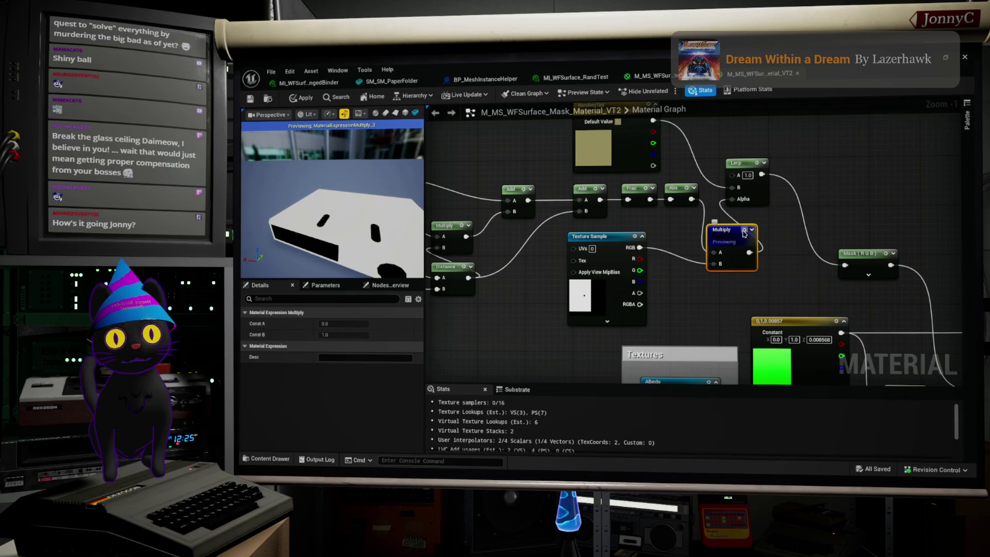
pyautogui.moveTo(330, 216)
pyautogui.mouseDown()
pyautogui.moveTo(278, 196)
pyautogui.moveTo(330, 222)
pyautogui.moveTo(313, 150)
pyautogui.mouseUp()
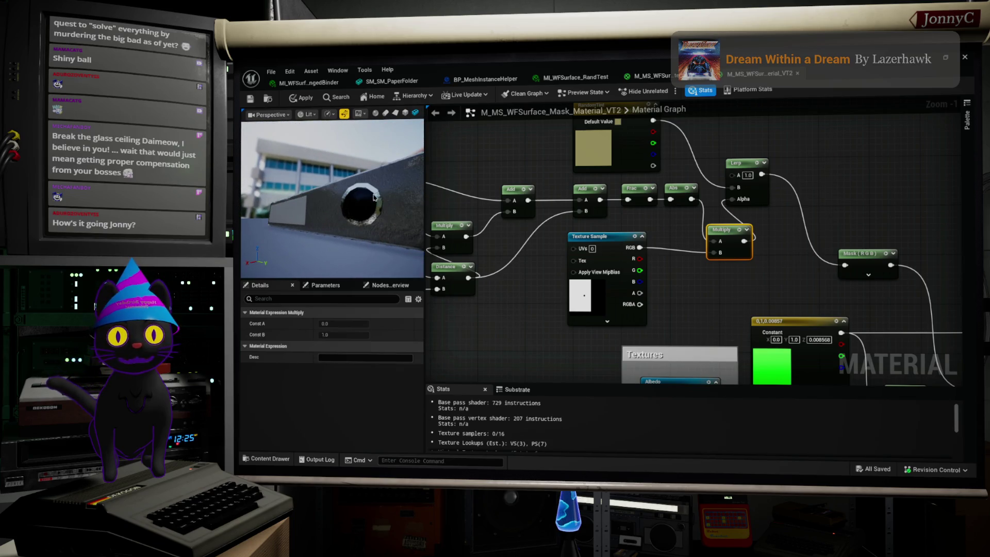
pyautogui.moveTo(373, 199); pyautogui.dragTo(314, 186)
pyautogui.scroll(-2, 541, 235)
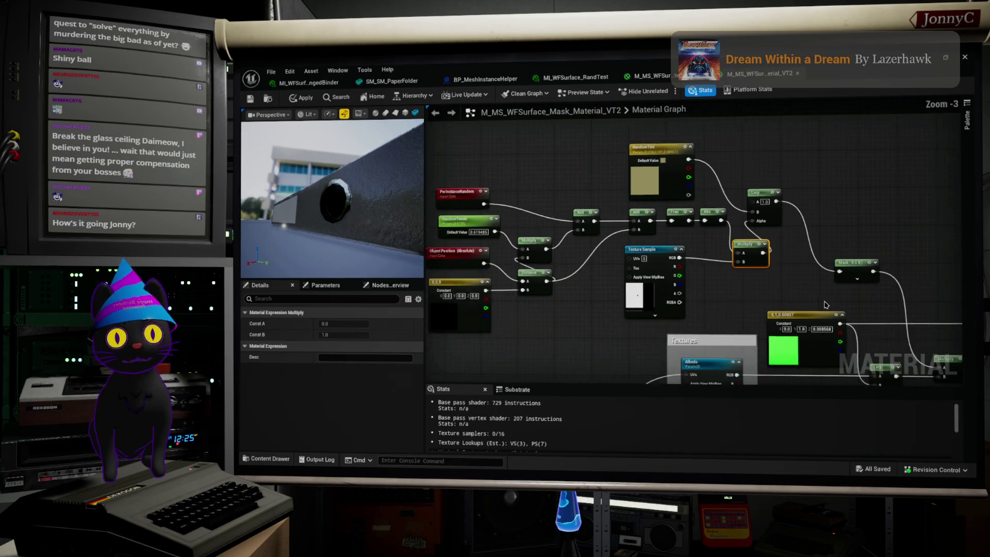
pyautogui.scroll(3, 669, 250)
# Pan to the Roughness section and select the Roughness texture parameter.
pyautogui.moveTo(668, 249); pyautogui.dragTo(693, 52)
pyautogui.moveTo(785, 250); pyautogui.dragTo(666, 256)
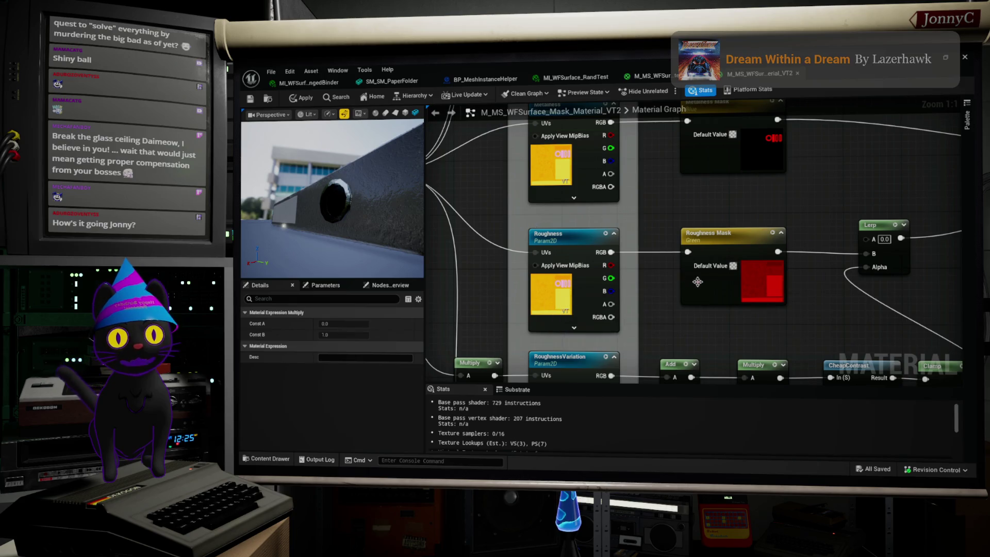
pyautogui.moveTo(642, 315); pyautogui.dragTo(661, 320)
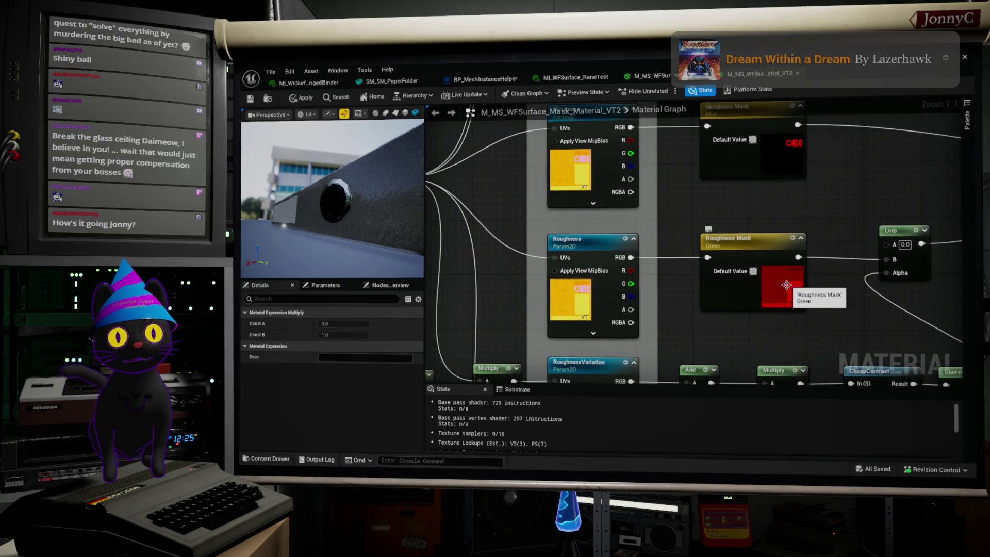
pyautogui.click(584, 301)
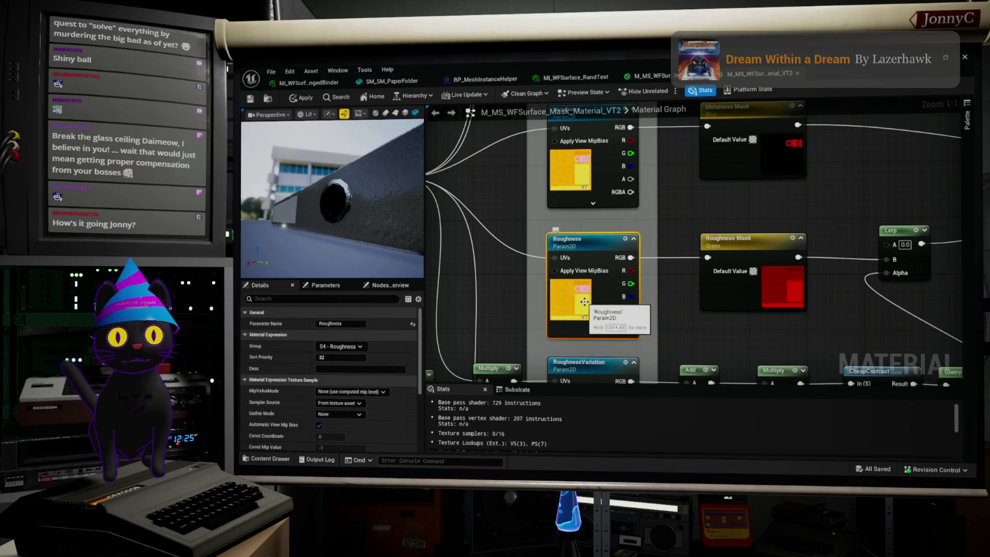
pyautogui.scroll(-2, 584, 301)
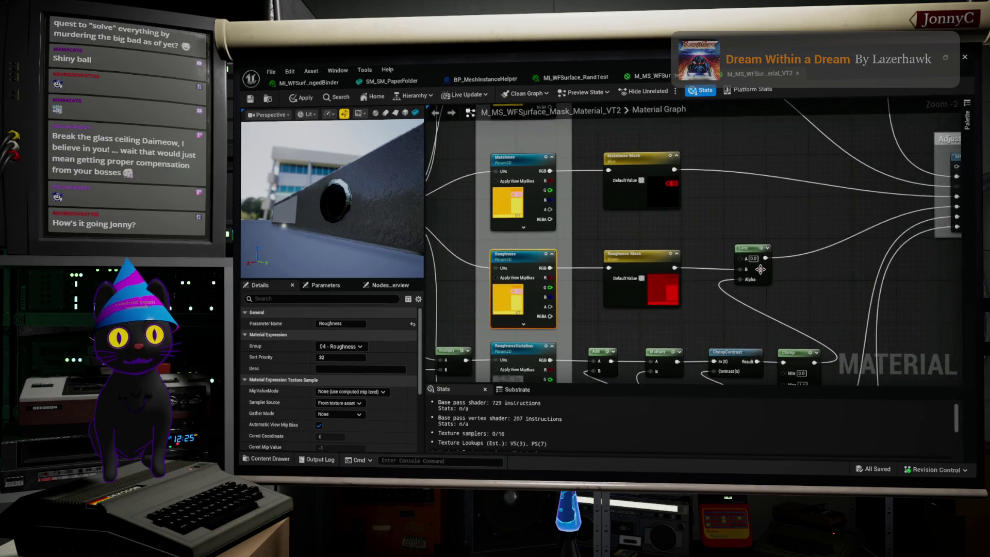
pyautogui.scroll(2, 761, 268)
# Locate the RoughnessVariation texture parameter, select it and open its context actions.
pyautogui.moveTo(756, 263)
pyautogui.mouseDown()
pyautogui.moveTo(789, 197)
pyautogui.moveTo(786, 148)
pyautogui.mouseUp()
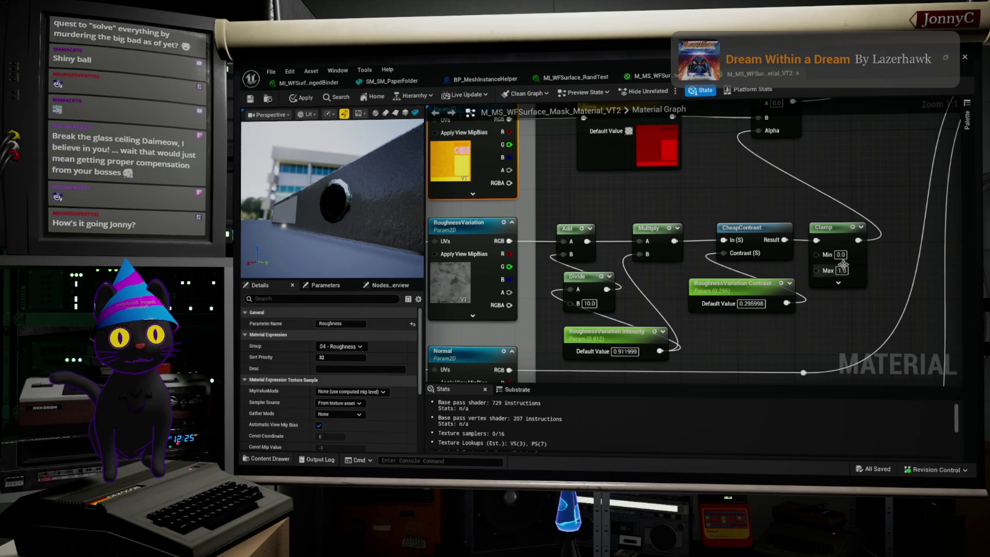
pyautogui.scroll(-1, 845, 265)
pyautogui.moveTo(863, 275)
pyautogui.mouseDown()
pyautogui.moveTo(613, 295)
pyautogui.moveTo(605, 305)
pyautogui.moveTo(736, 273)
pyautogui.mouseUp()
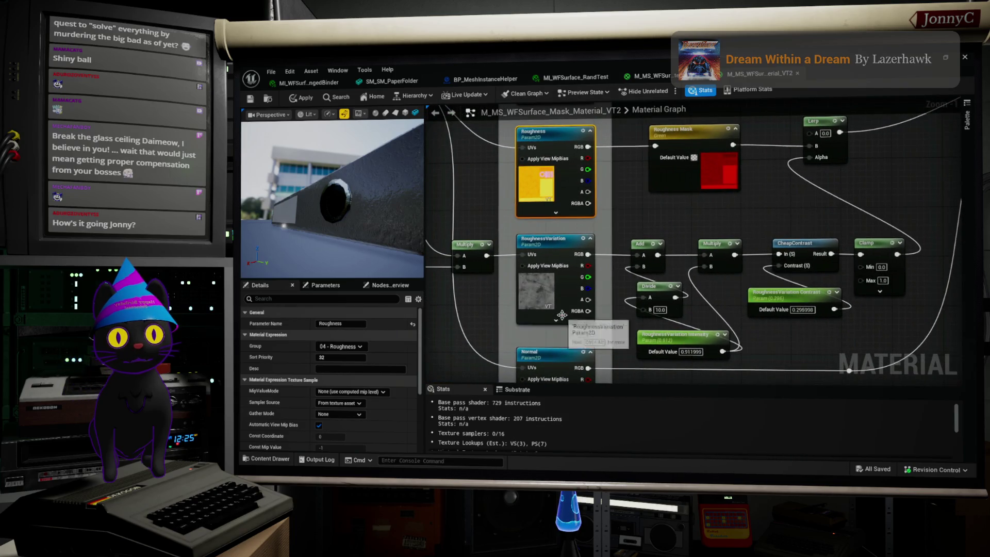
pyautogui.click(542, 303)
pyautogui.rightClick(541, 302)
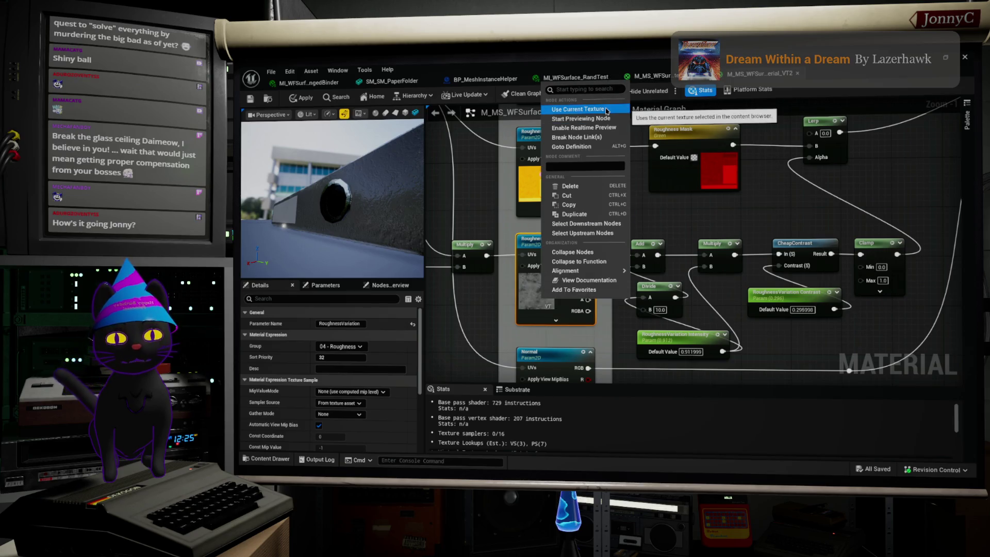
# Inspect the RoughnessVariation texture in Details and browse its texture choices without changing them.
pyautogui.click(559, 324)
pyautogui.scroll(-5, 374, 422)
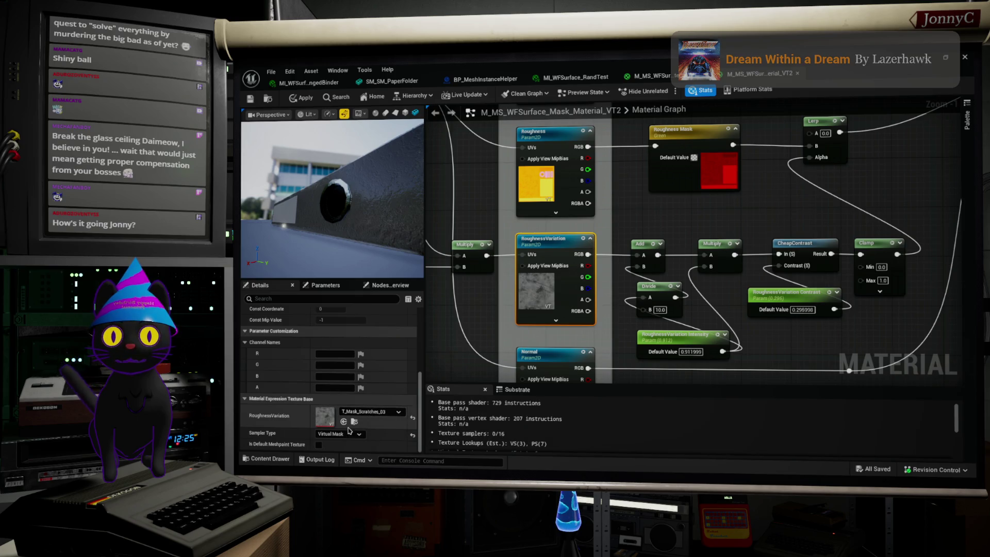
pyautogui.click(372, 412)
pyautogui.press('Escape')
# Un-maximize the material editor and select T_Shade_100_PureWhite in the Masks folder.
pyautogui.moveTo(606, 62)
pyautogui.mouseDown()
pyautogui.moveTo(668, 144)
pyautogui.moveTo(861, 143)
pyautogui.moveTo(689, 145)
pyautogui.moveTo(371, 103)
pyautogui.moveTo(379, 109)
pyautogui.mouseUp()
pyautogui.scroll(5, 686, 392)
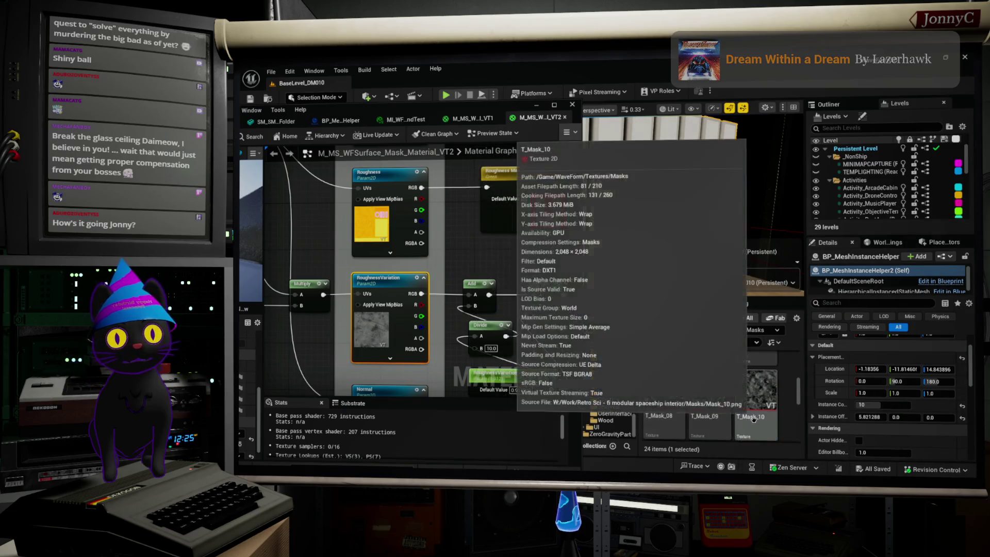
pyautogui.scroll(-4, 763, 392)
pyautogui.scroll(-4, 755, 372)
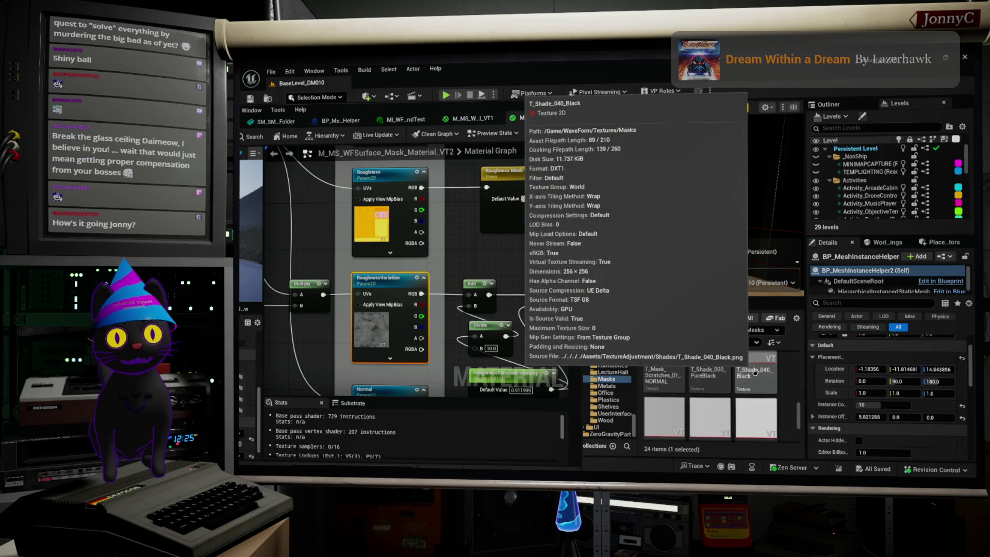
pyautogui.scroll(-2, 755, 372)
pyautogui.scroll(-2, 743, 384)
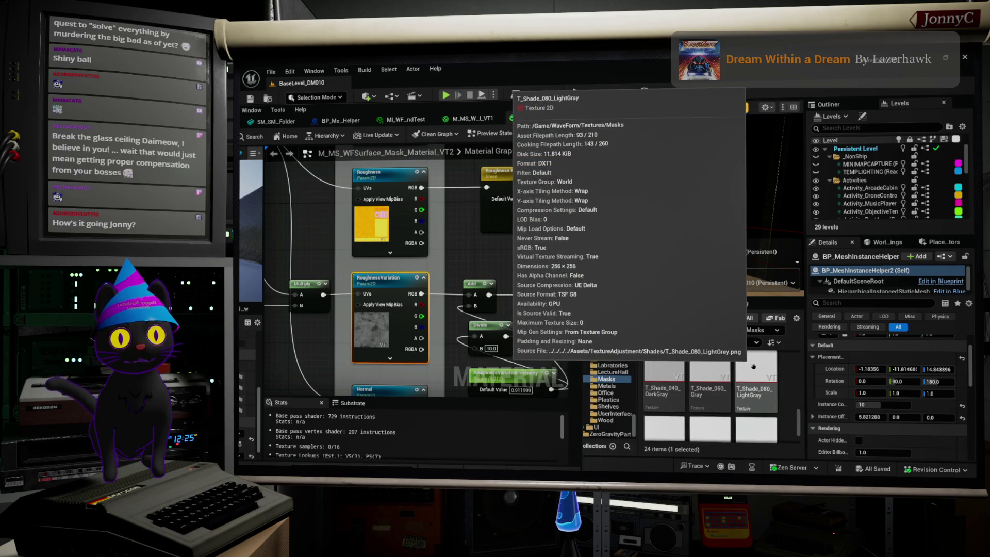
pyautogui.click(710, 392)
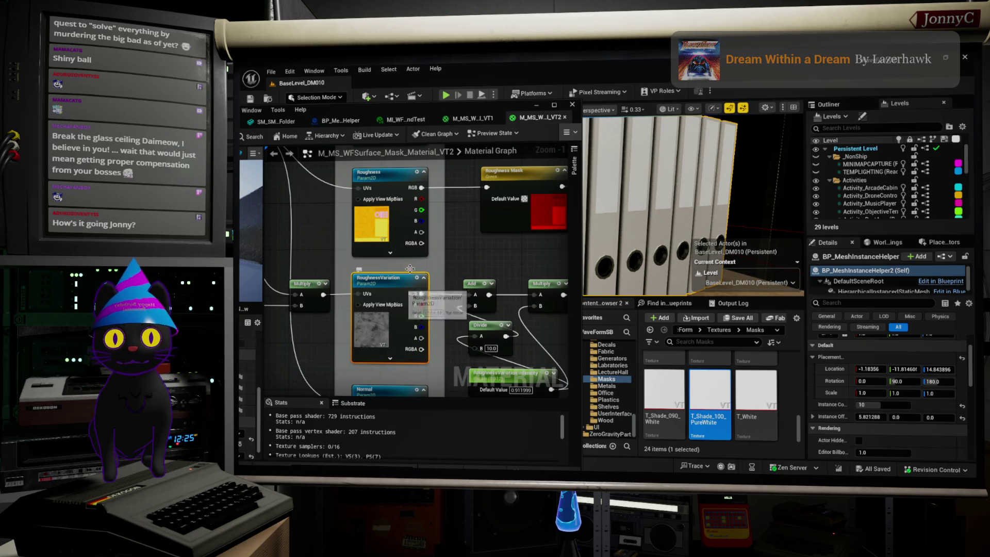
pyautogui.moveTo(460, 102)
pyautogui.mouseDown()
pyautogui.moveTo(462, 85)
pyautogui.moveTo(606, 97)
pyautogui.mouseUp()
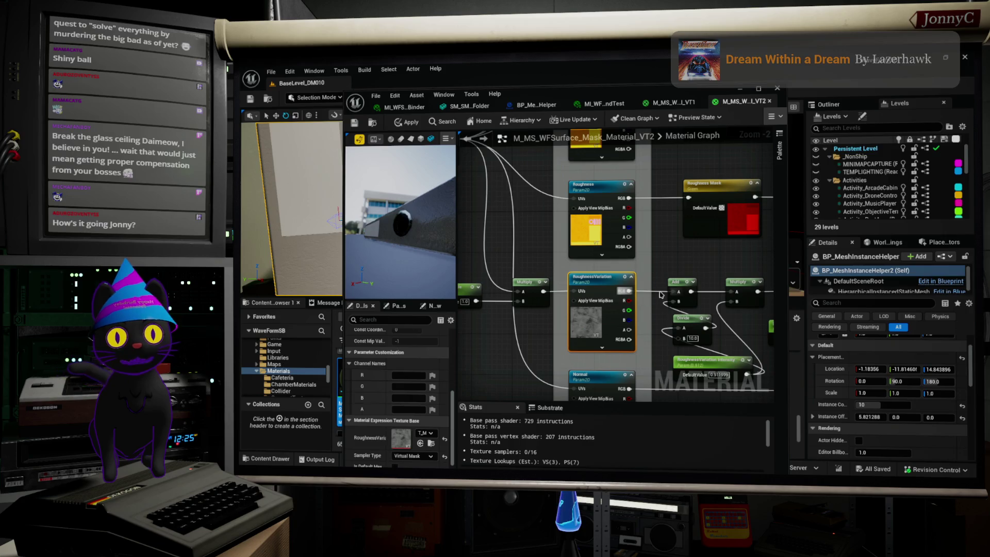
# Set the RoughnessVariation parameter's default texture to the plain white texture.
pyautogui.moveTo(695, 264); pyautogui.dragTo(489, 306)
pyautogui.moveTo(621, 253)
pyautogui.mouseDown()
pyautogui.moveTo(655, 241)
pyautogui.moveTo(698, 243)
pyautogui.mouseUp()
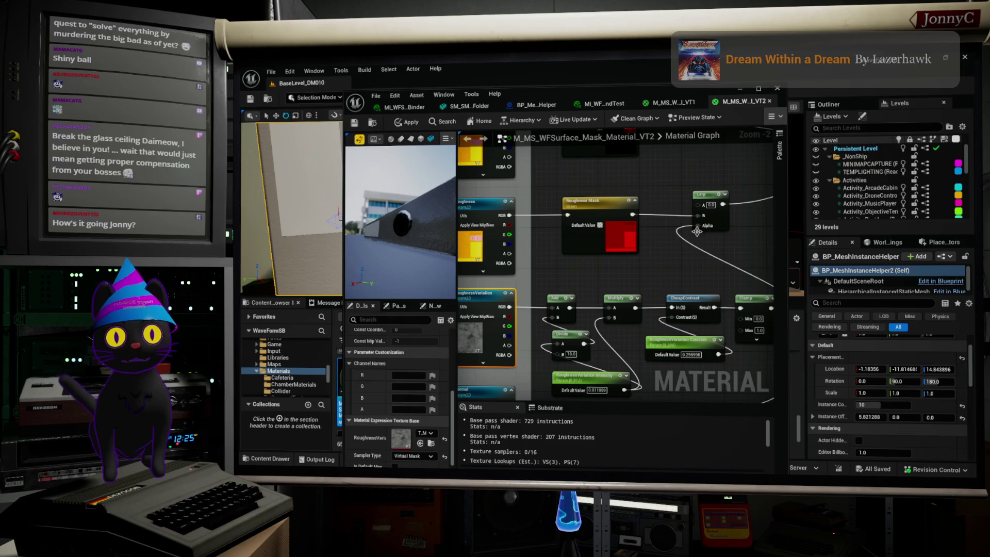
pyautogui.moveTo(614, 217); pyautogui.dragTo(624, 228)
pyautogui.moveTo(671, 307)
pyautogui.mouseDown()
pyautogui.moveTo(567, 321)
pyautogui.moveTo(699, 294)
pyautogui.mouseUp()
pyautogui.scroll(2, 598, 319)
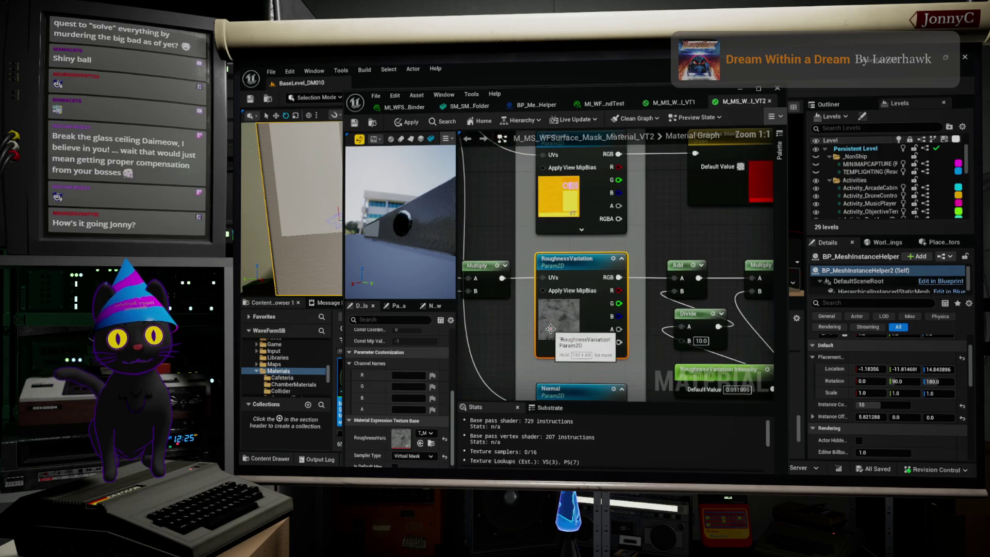
pyautogui.click(421, 442)
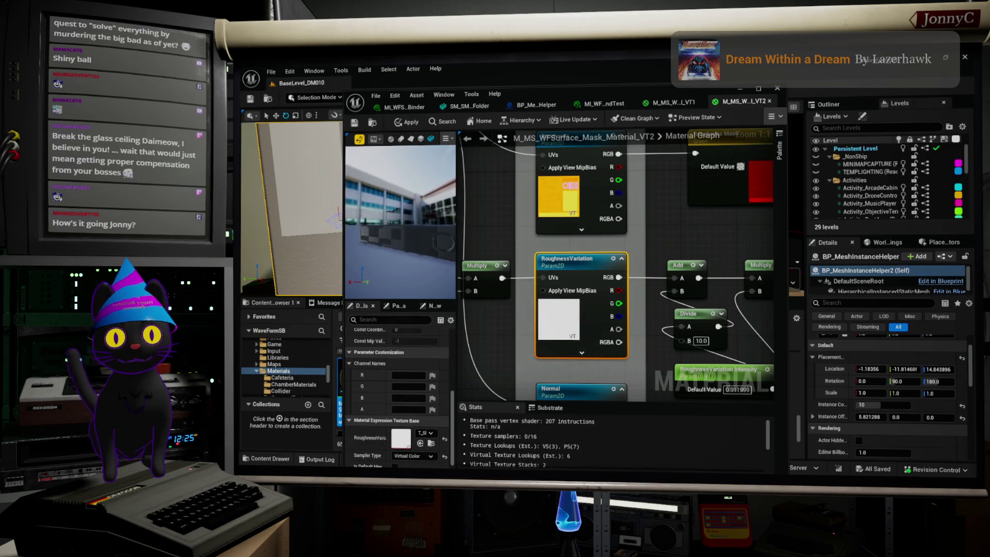
# Check the material preview, then bring up the ML_WFS_Binder material instance.
pyautogui.moveTo(400, 221)
pyautogui.mouseDown()
pyautogui.moveTo(401, 260)
pyautogui.moveTo(401, 211)
pyautogui.mouseUp()
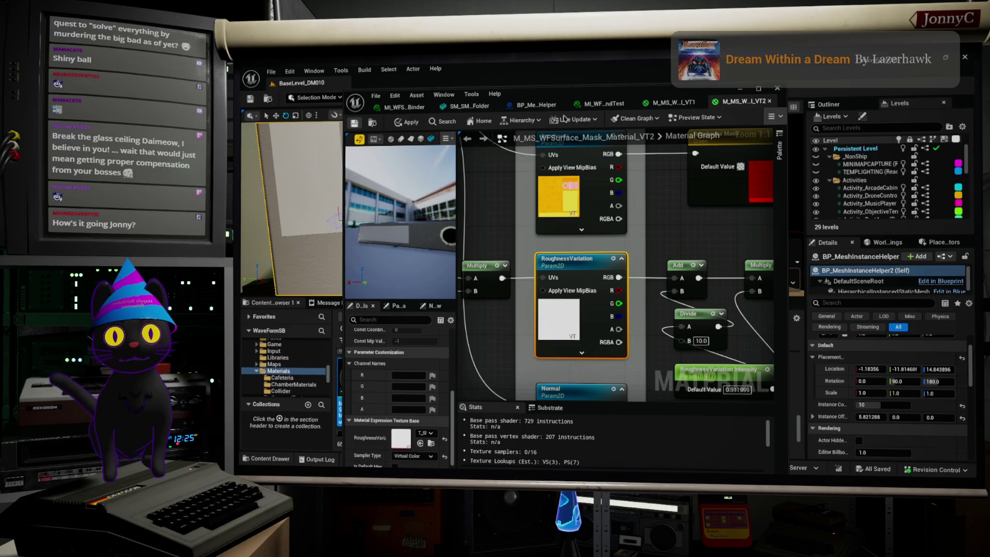
pyautogui.moveTo(457, 106)
pyautogui.mouseDown()
pyautogui.moveTo(534, 162)
pyautogui.moveTo(713, 161)
pyautogui.mouseUp()
pyautogui.click(662, 156)
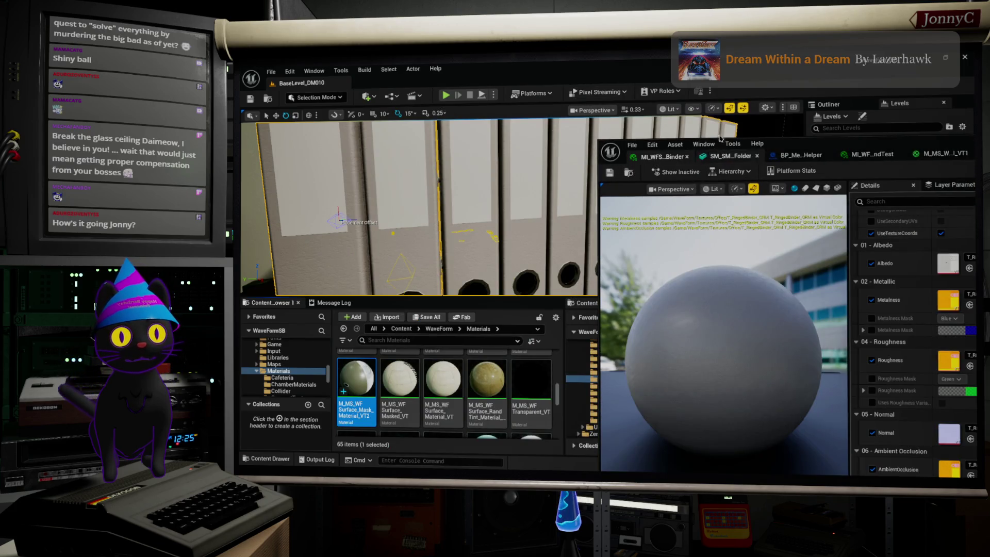
# Assign M_MS_WFSurface_Mask_Material_VT2 to Element 0 of SM_SM_PaperFolder, then frame the binder row.
pyautogui.doubleClick(795, 146)
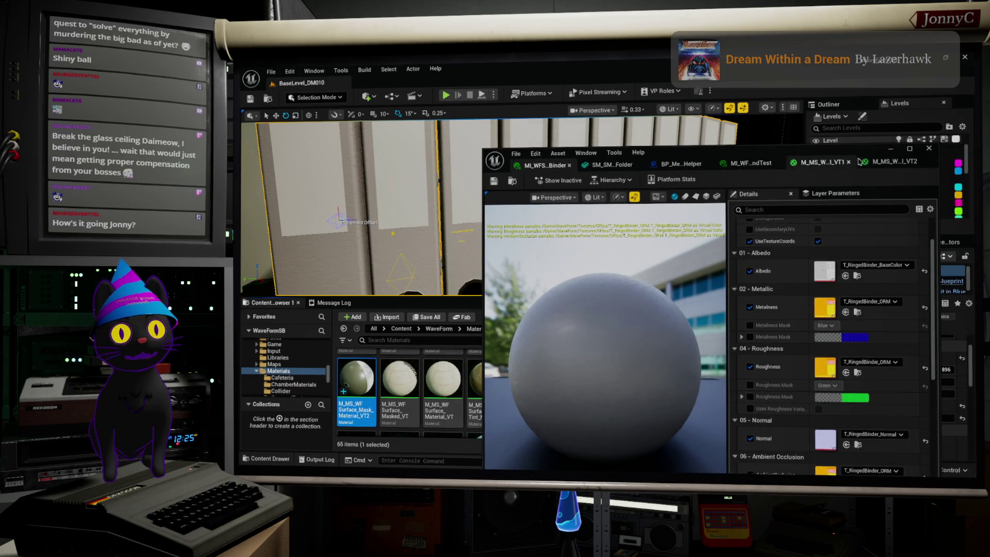
pyautogui.click(891, 161)
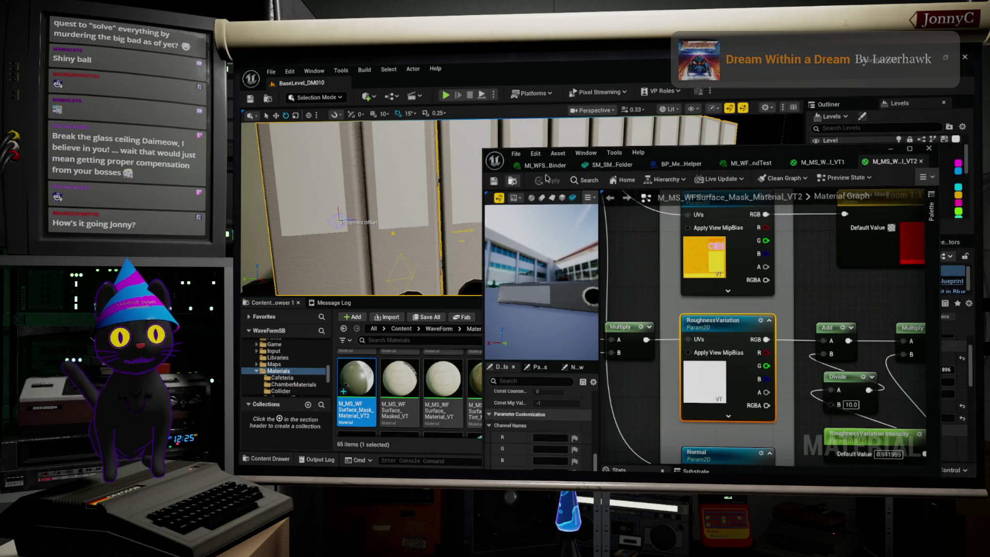
pyautogui.moveTo(712, 159); pyautogui.dragTo(674, 174)
pyautogui.click(560, 182)
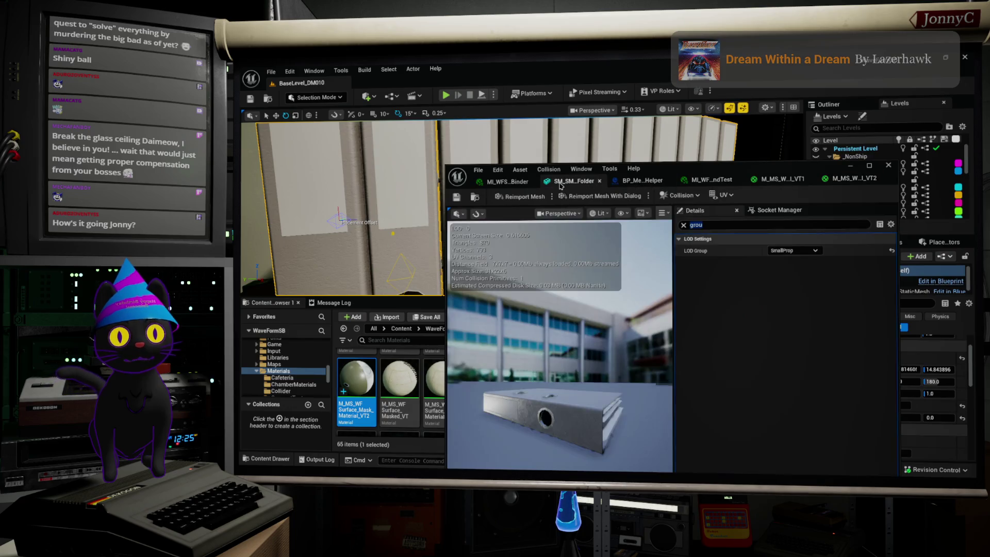
pyautogui.click(684, 226)
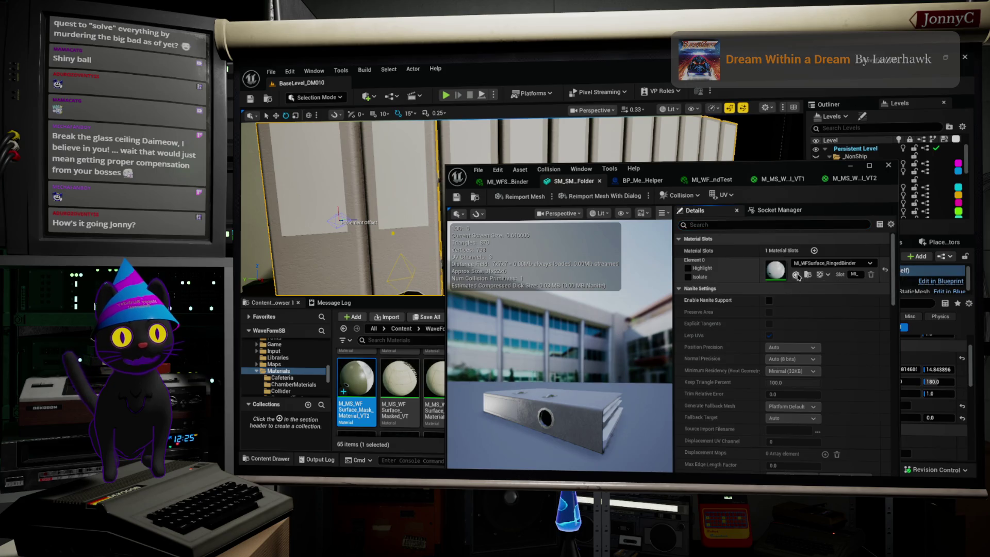
pyautogui.click(796, 275)
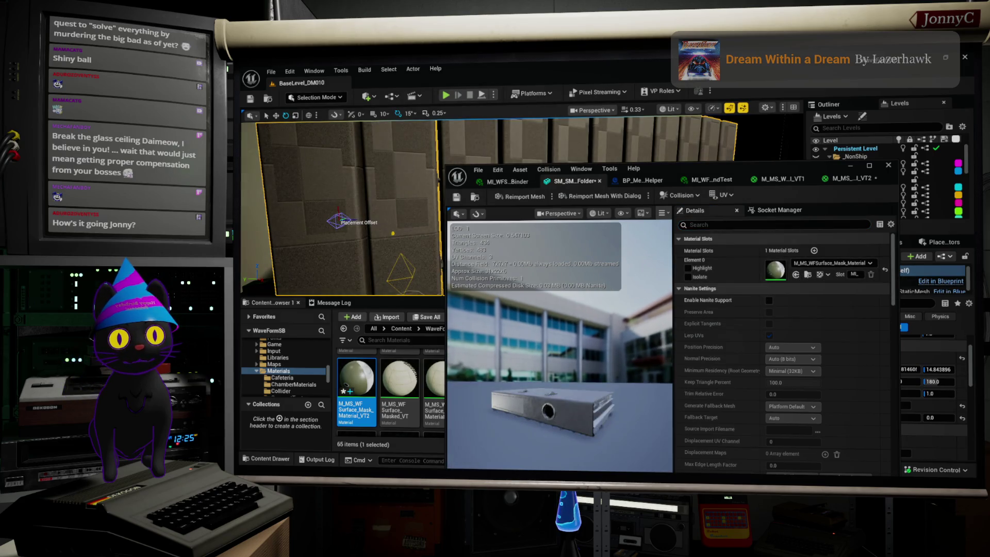
pyautogui.click(853, 166)
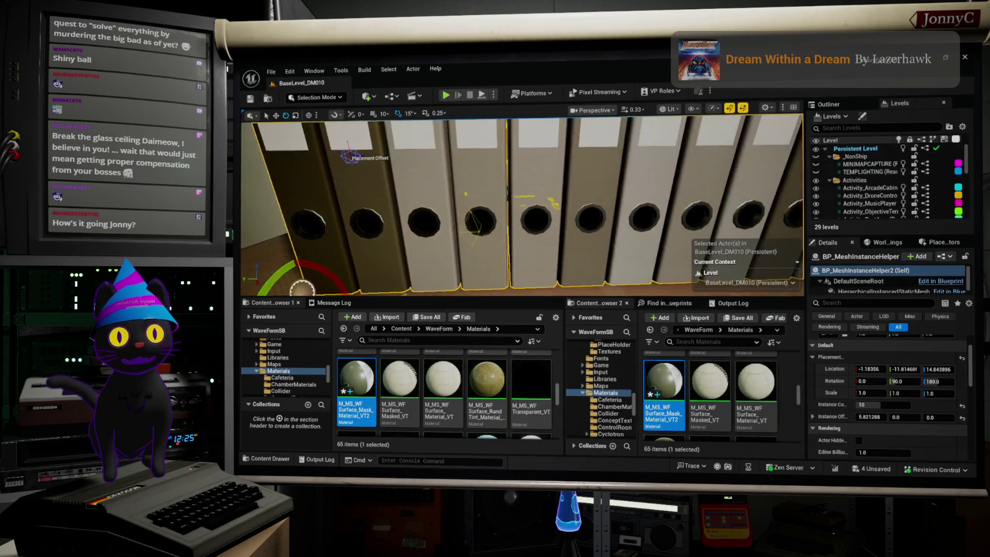
pyautogui.press('f')
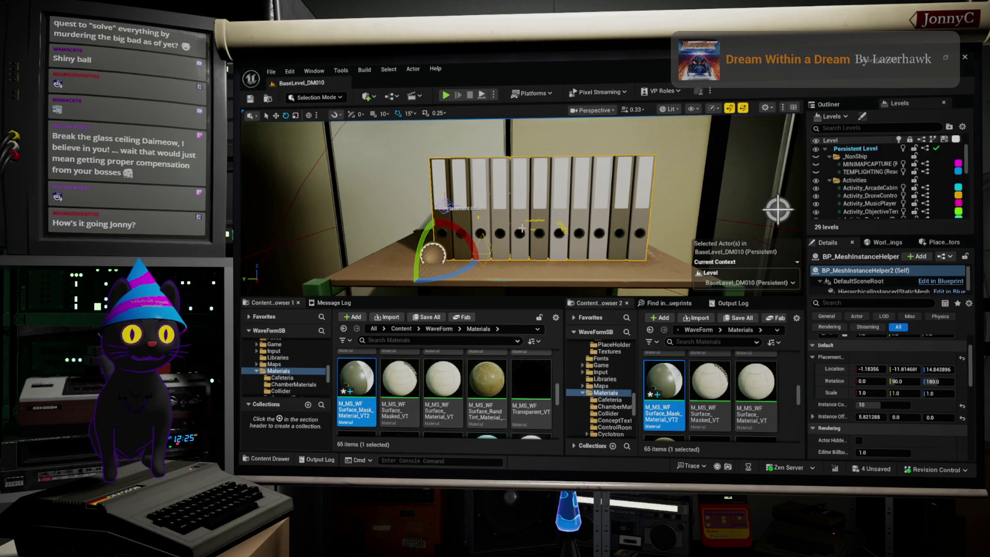
# Set the binder row's Instance Count to 9.
pyautogui.moveTo(484, 215)
pyautogui.mouseDown()
pyautogui.moveTo(475, 201)
pyautogui.moveTo(467, 211)
pyautogui.moveTo(487, 205)
pyautogui.mouseUp()
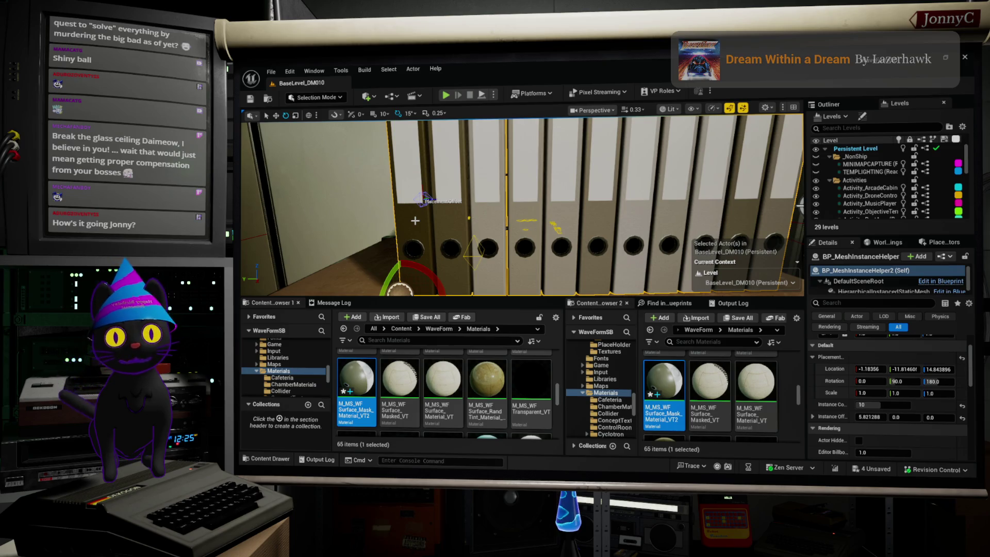
pyautogui.moveTo(468, 274); pyautogui.dragTo(469, 274)
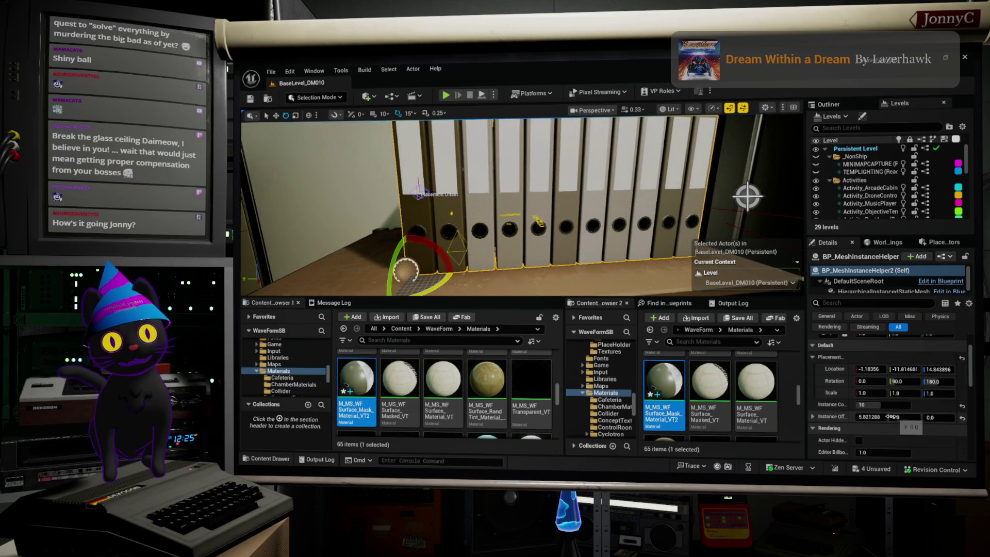
pyautogui.click(887, 406)
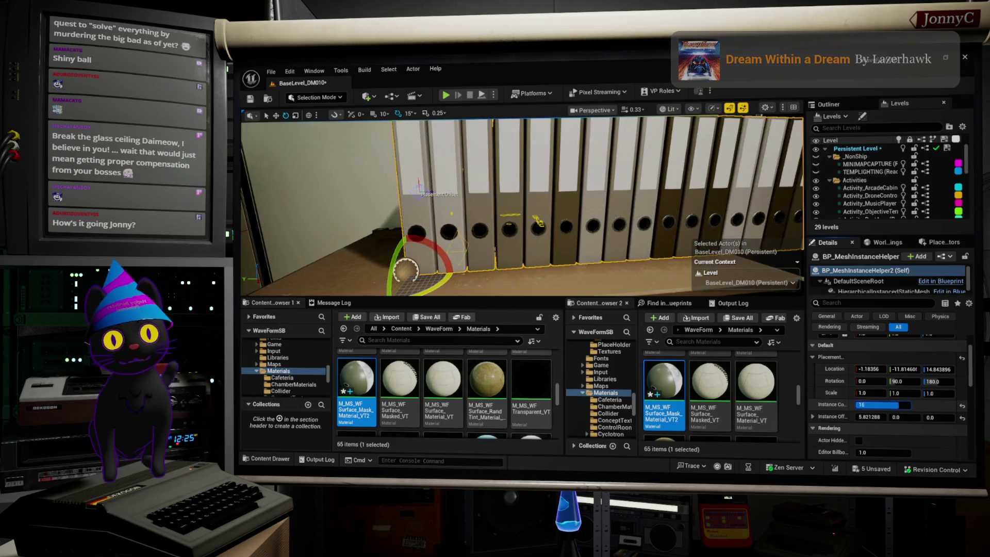
pyautogui.moveTo(877, 406)
pyautogui.mouseDown()
pyautogui.moveTo(860, 406)
pyautogui.moveTo(874, 406)
pyautogui.mouseUp()
pyautogui.moveTo(882, 405); pyautogui.dragTo(876, 405)
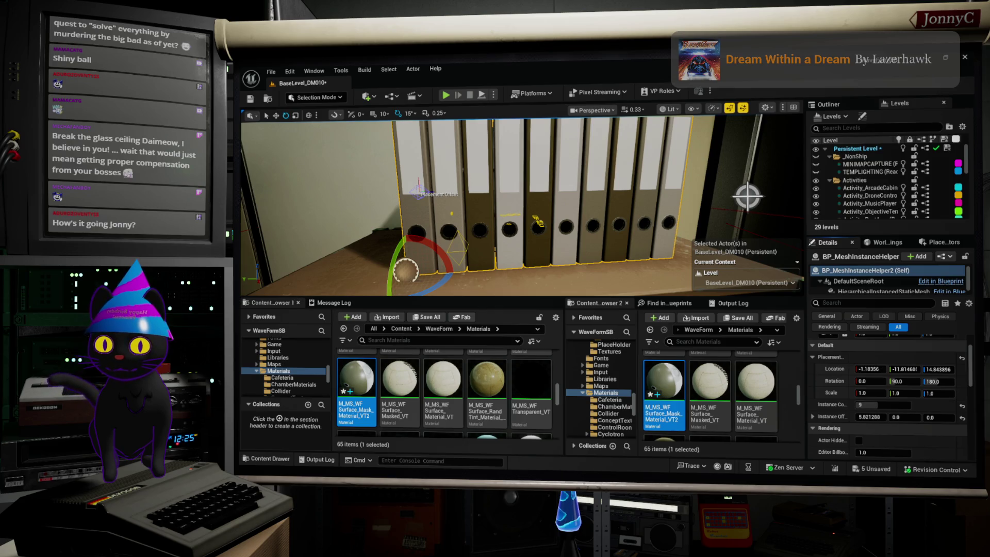
# Close Krita without saving the binder texture and bring the browser forward.
pyautogui.hotkey('alt', 'Tab')
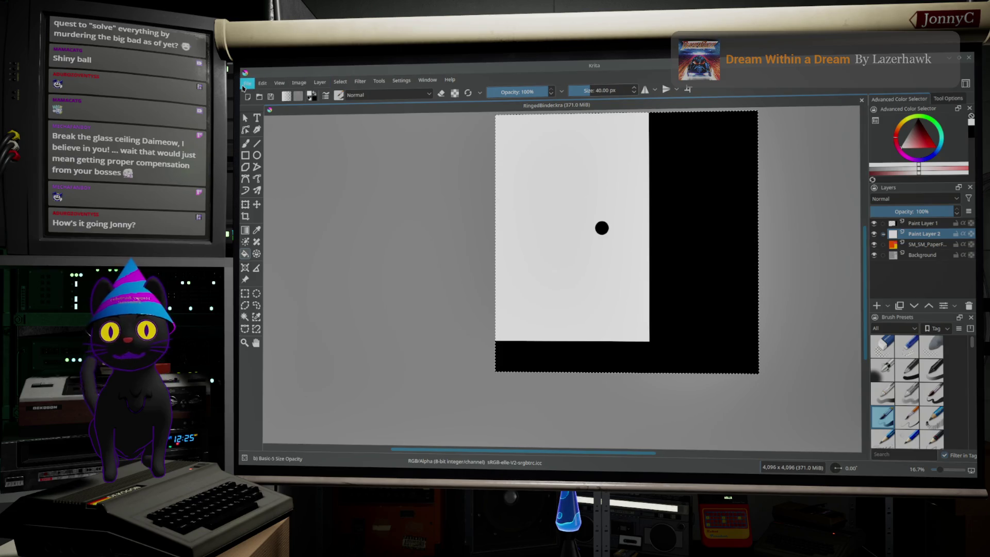
pyautogui.click(247, 83)
pyautogui.click(287, 136)
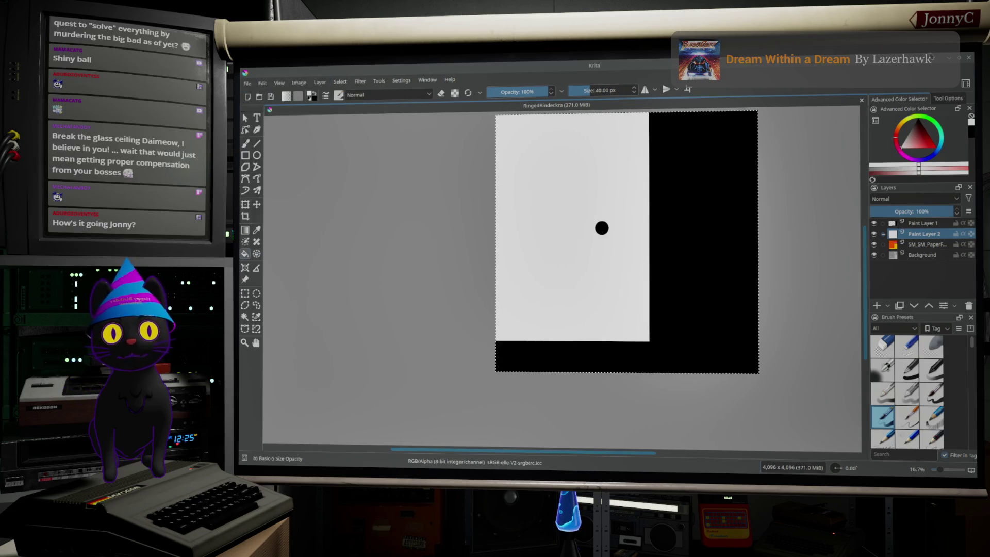
pyautogui.click(971, 56)
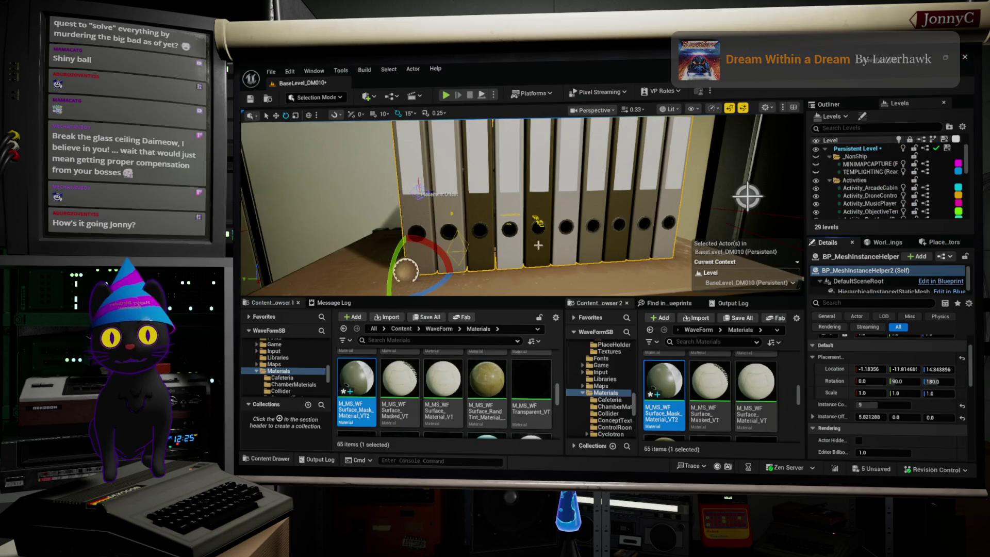
pyautogui.moveTo(558, 225); pyautogui.dragTo(531, 226)
pyautogui.hotkey('alt', 'Tab')
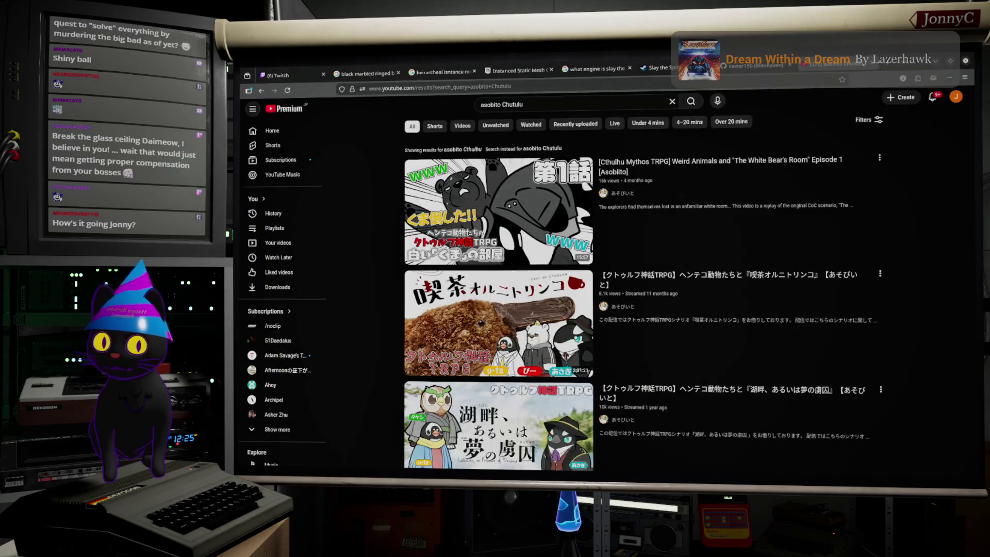
# Return from the browser to the SM_SM_PaperFolder mesh editor and raise its window.
pyautogui.hotkey('alt', 'Tab')
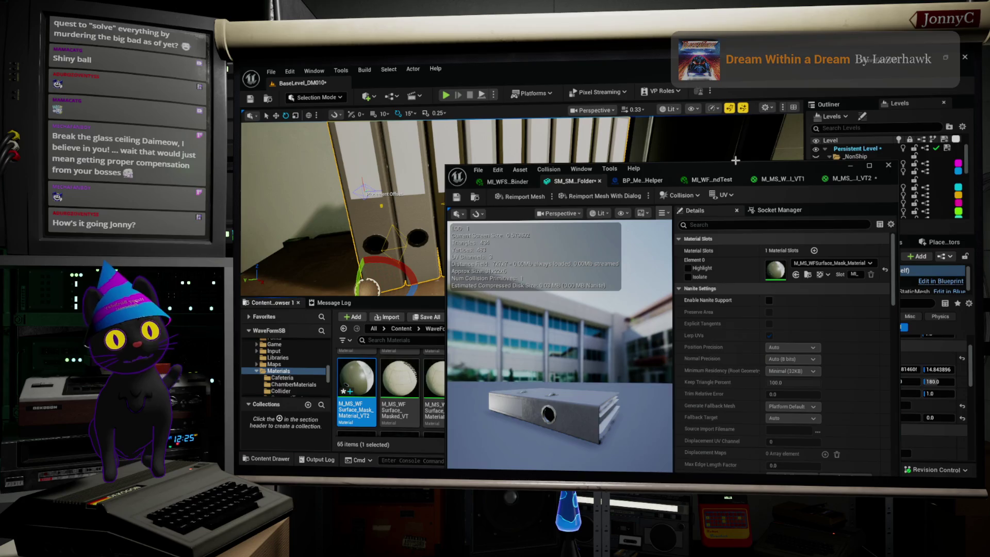
pyautogui.moveTo(735, 160)
pyautogui.mouseDown()
pyautogui.moveTo(716, 68)
pyautogui.moveTo(709, 81)
pyautogui.mouseUp()
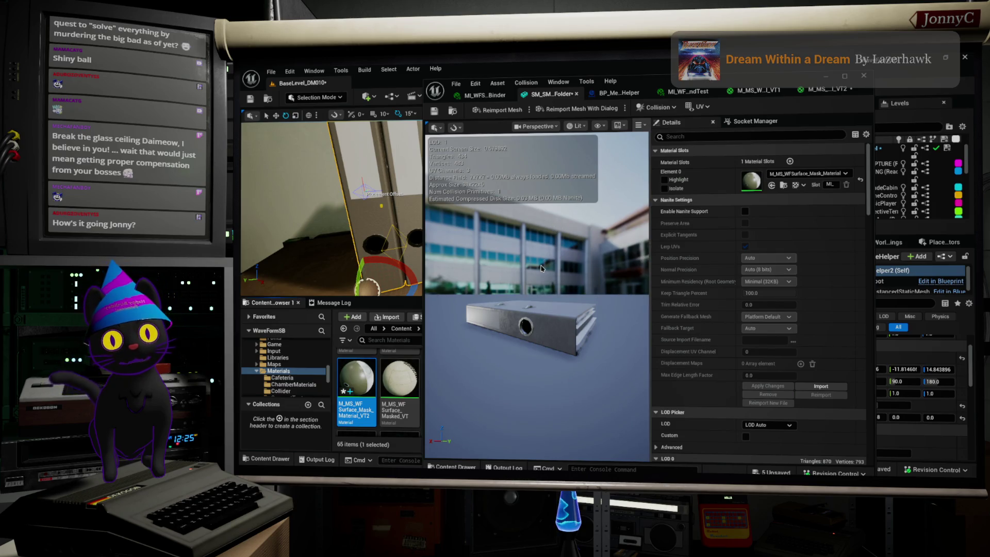
# Save SM_SM_PaperFolder after checking its preview, then return to the M_MS_WFSurface_Mask_Material_VT2 graph.
pyautogui.moveTo(546, 270)
pyautogui.mouseDown()
pyautogui.moveTo(521, 273)
pyautogui.moveTo(536, 279)
pyautogui.moveTo(551, 276)
pyautogui.moveTo(482, 253)
pyautogui.moveTo(534, 250)
pyautogui.mouseUp()
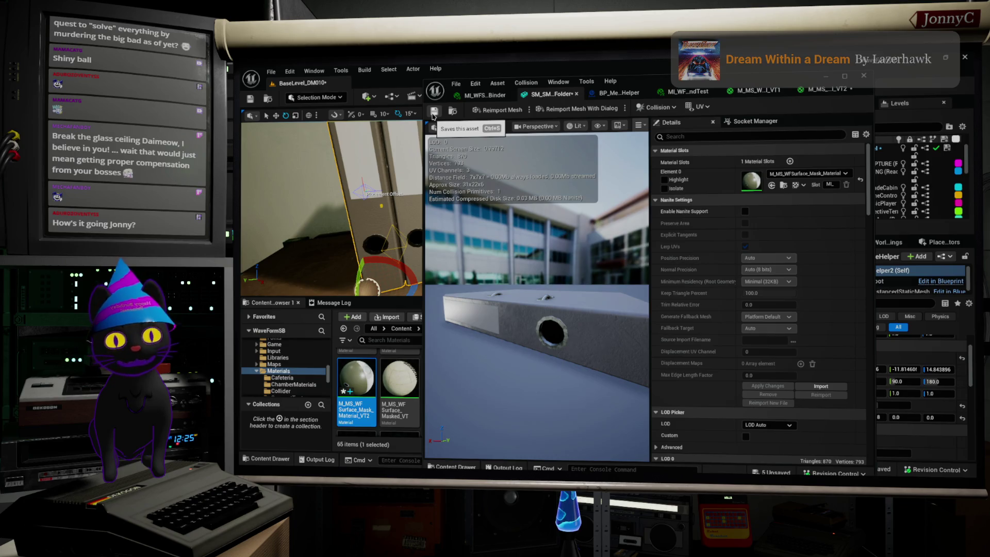
pyautogui.click(433, 115)
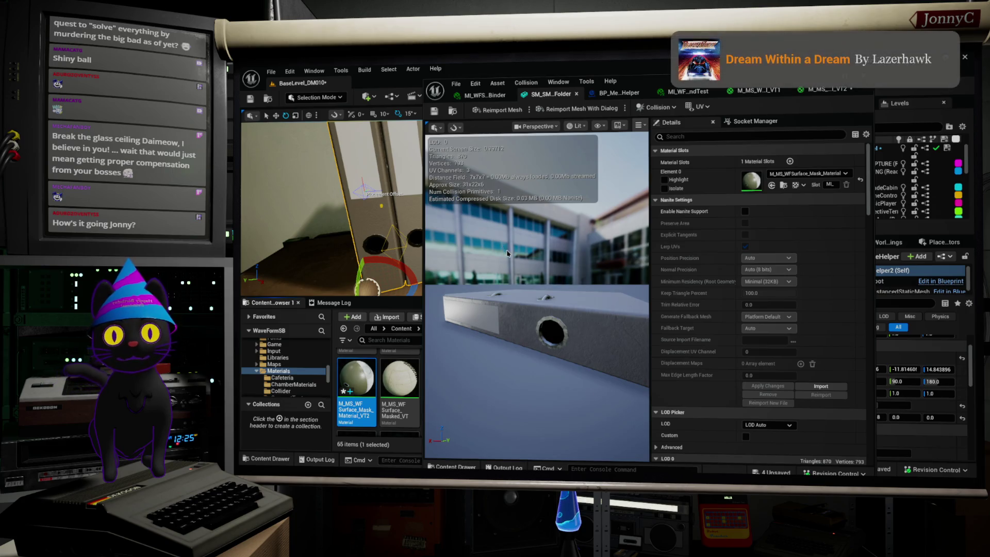
pyautogui.moveTo(504, 251)
pyautogui.mouseDown()
pyautogui.moveTo(575, 255)
pyautogui.moveTo(598, 232)
pyautogui.mouseUp()
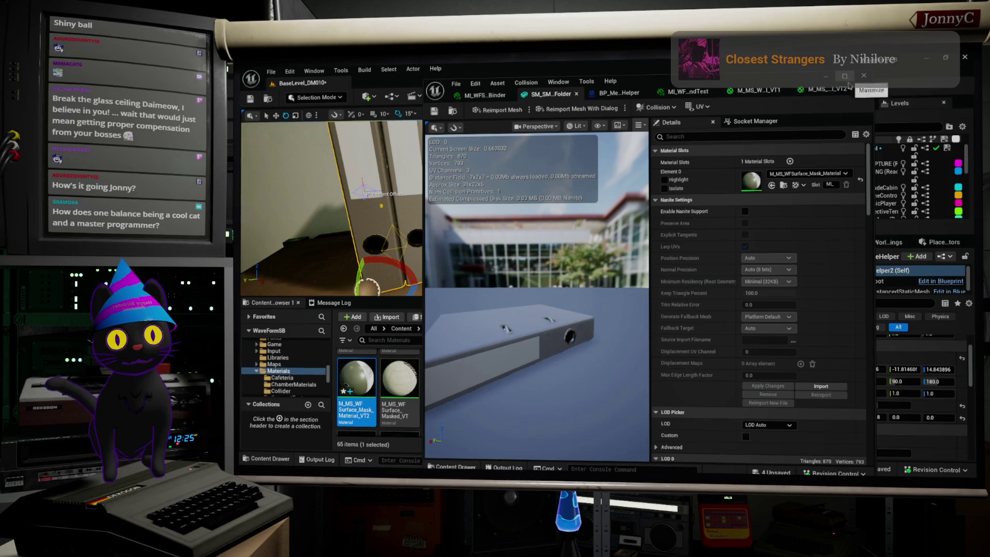
pyautogui.click(825, 89)
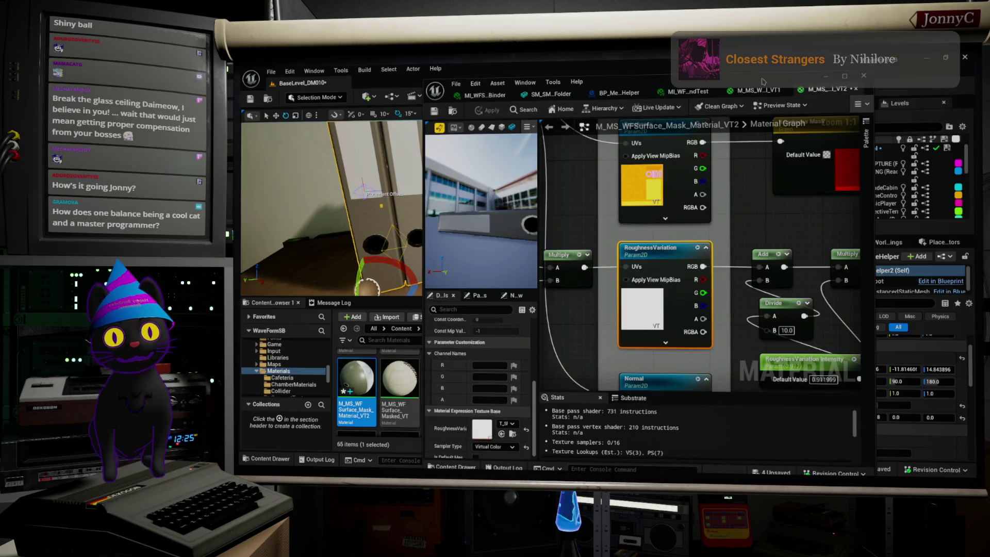
# Maximize the material editor and navigate to the RandomTint, Lerp and Mask nodes.
pyautogui.doubleClick(763, 82)
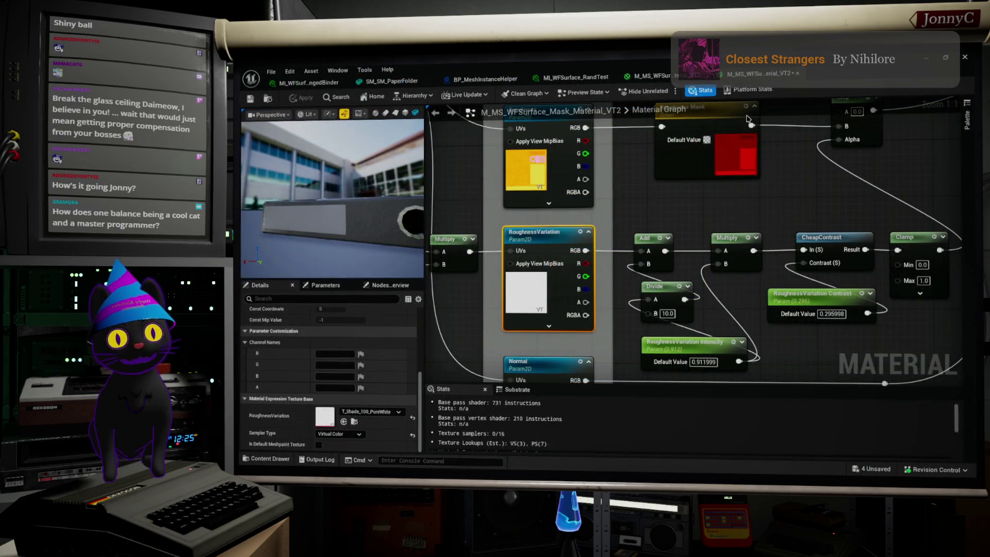
pyautogui.scroll(-4, 730, 249)
pyautogui.scroll(3, 730, 250)
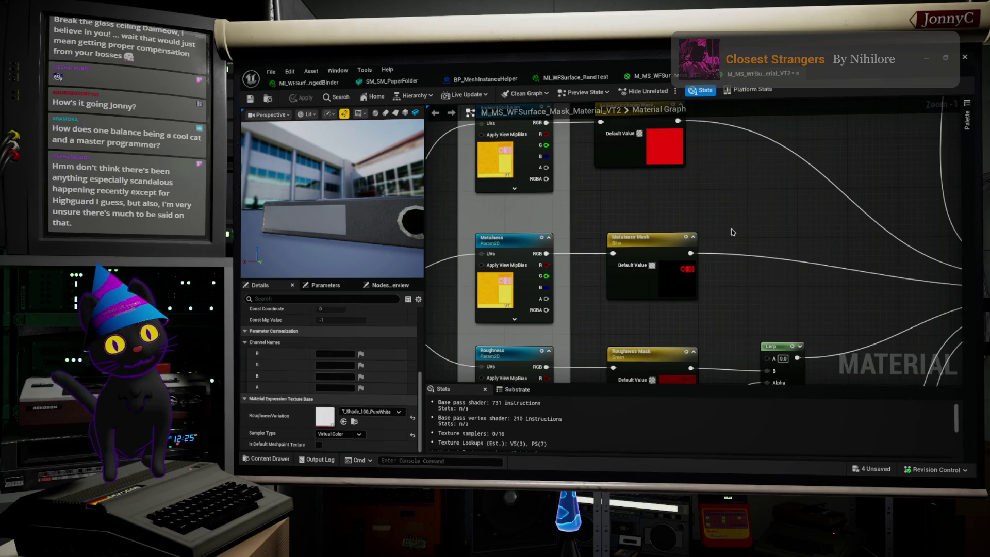
pyautogui.scroll(-2, 683, 142)
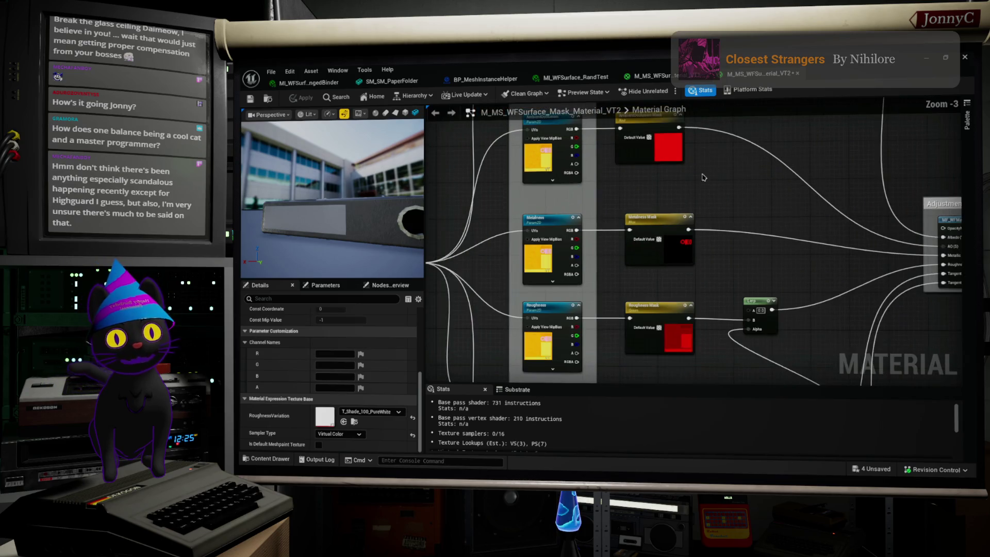
pyautogui.scroll(-1, 724, 209)
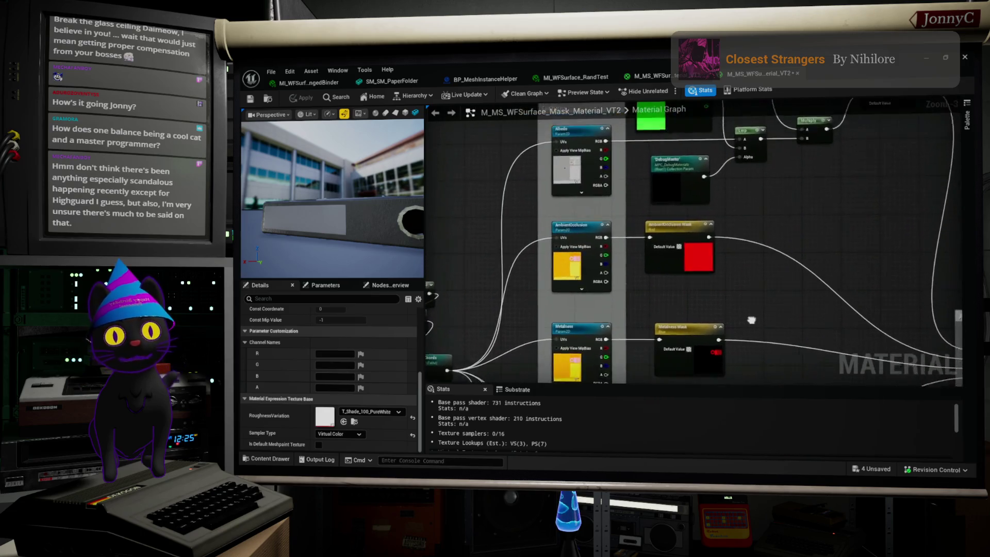
pyautogui.moveTo(789, 222); pyautogui.dragTo(789, 266)
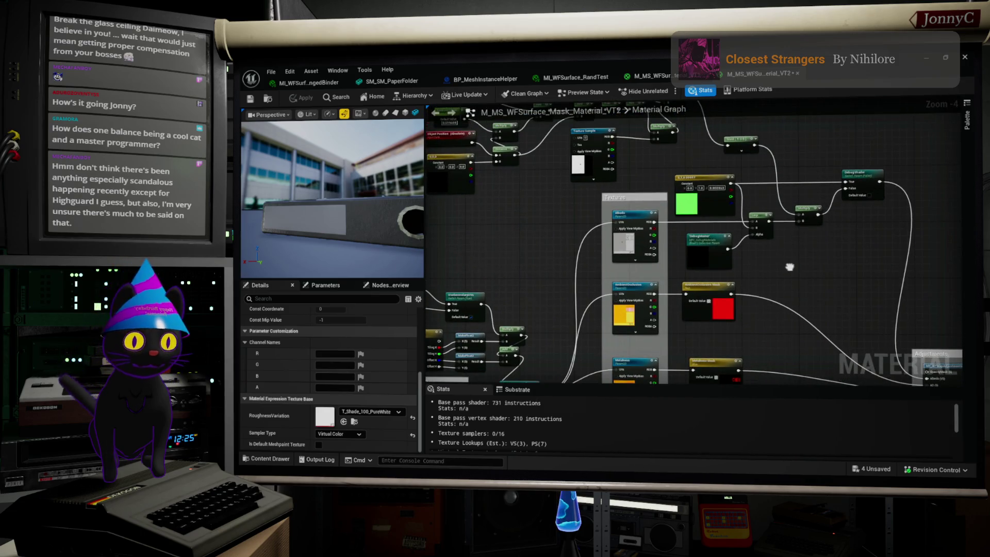
pyautogui.moveTo(766, 160); pyautogui.dragTo(765, 198)
pyautogui.scroll(1, 680, 160)
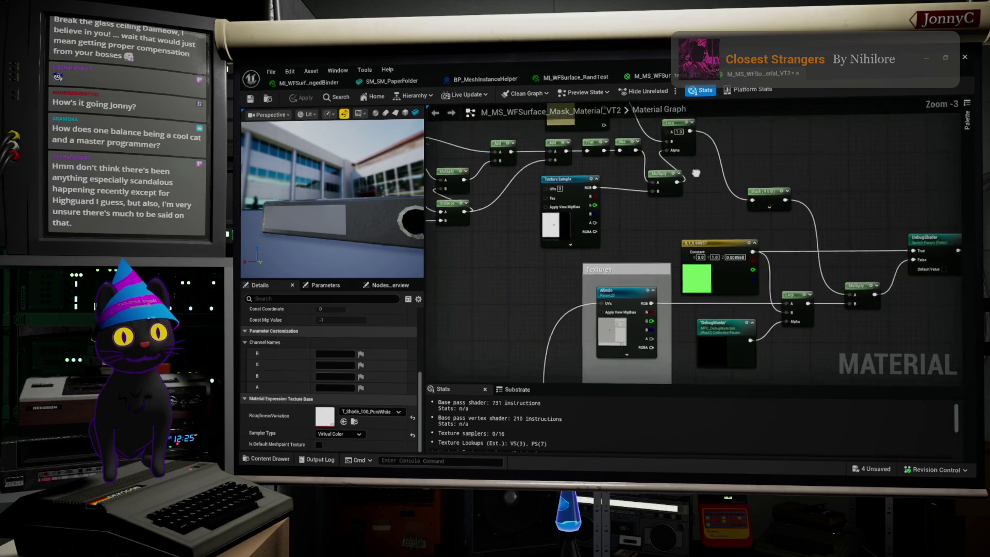
pyautogui.moveTo(681, 111); pyautogui.dragTo(664, 175)
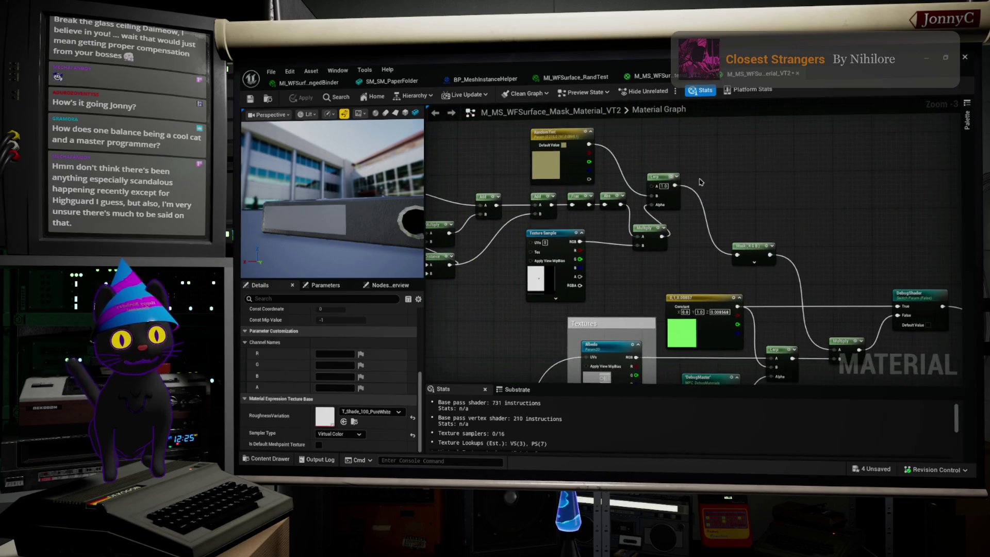
pyautogui.click(666, 169)
# Move the Lerp right, place Multiply between Abs and Lerp, and tuck Texture Sample under Frac/Abs.
pyautogui.scroll(3, 666, 170)
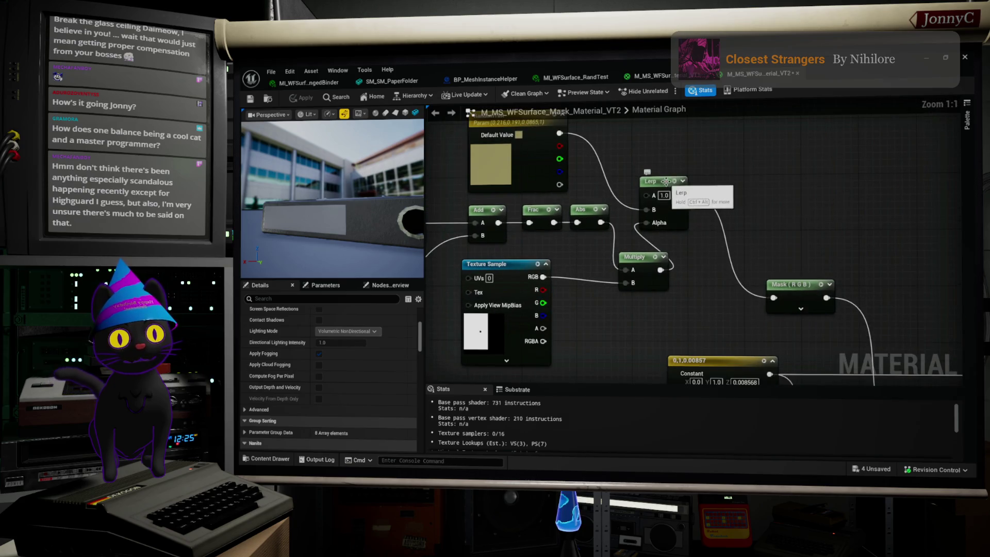
pyautogui.moveTo(668, 185); pyautogui.dragTo(747, 184)
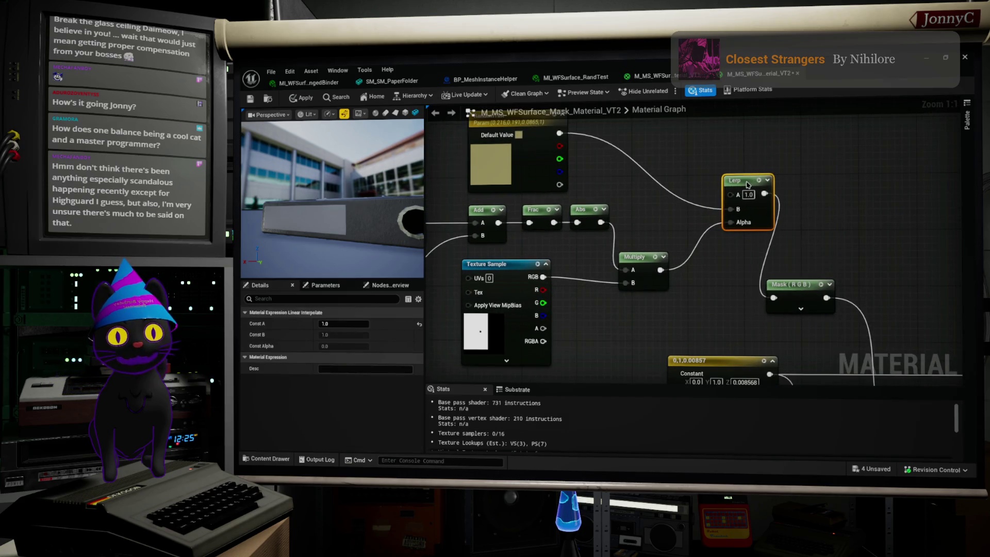
pyautogui.moveTo(647, 256); pyautogui.dragTo(665, 213)
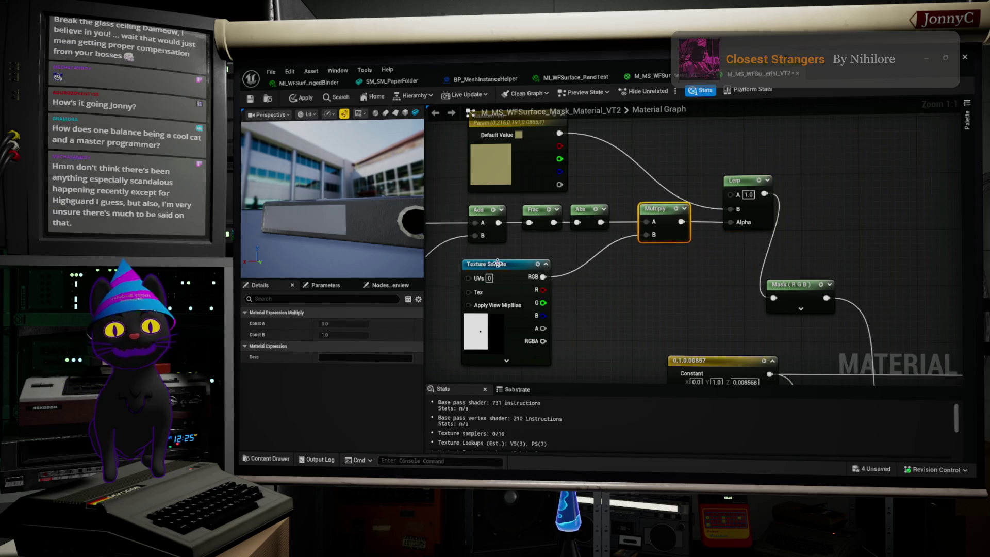
pyautogui.moveTo(503, 267)
pyautogui.mouseDown()
pyautogui.moveTo(564, 258)
pyautogui.moveTo(558, 293)
pyautogui.mouseUp()
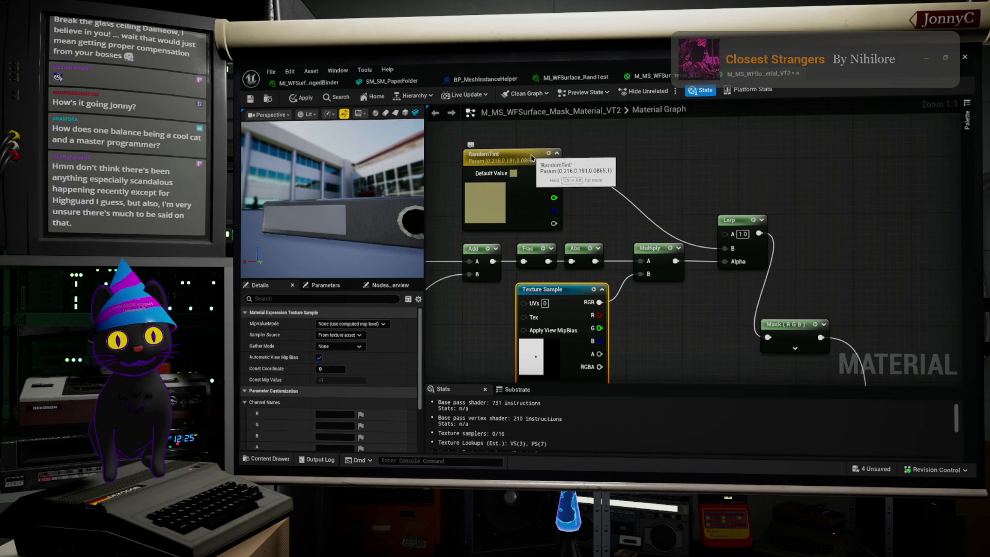
pyautogui.click(559, 149)
pyautogui.moveTo(559, 149); pyautogui.dragTo(586, 149)
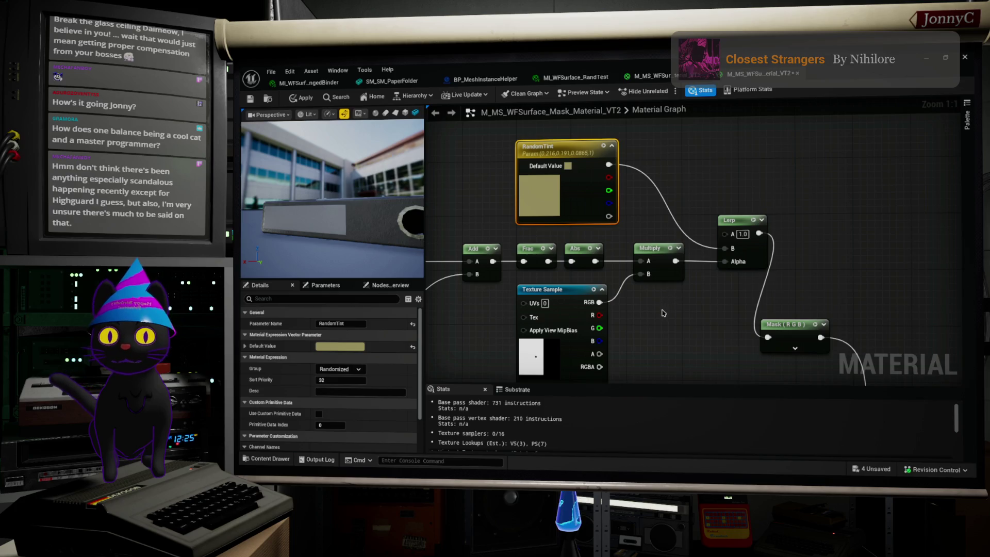
# Nudge the Abs node right so the chain lines up with the Lerp.
pyautogui.scroll(-1, 677, 334)
pyautogui.scroll(1, 677, 334)
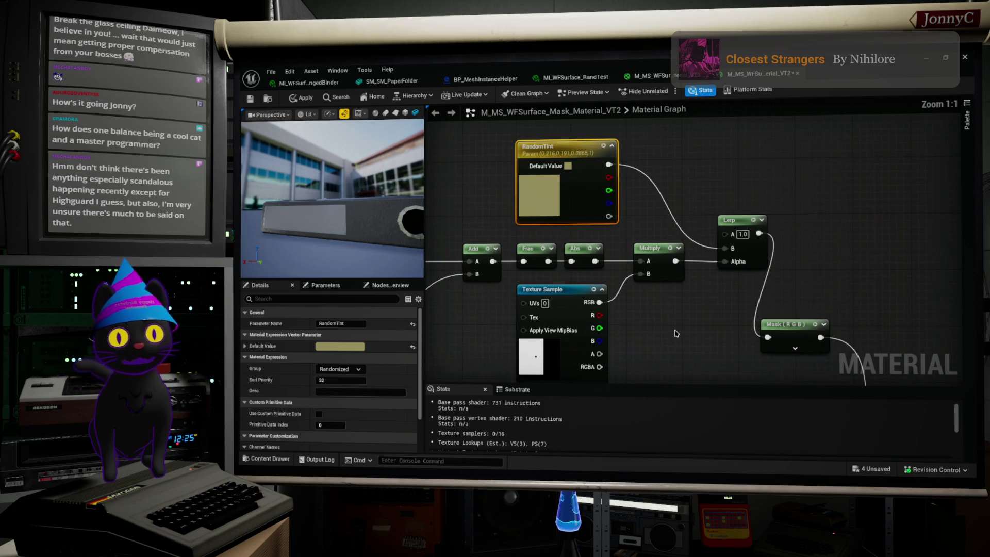
pyautogui.moveTo(675, 333)
pyautogui.mouseDown()
pyautogui.moveTo(641, 256)
pyautogui.moveTo(649, 300)
pyautogui.mouseUp()
pyautogui.scroll(-1, 641, 255)
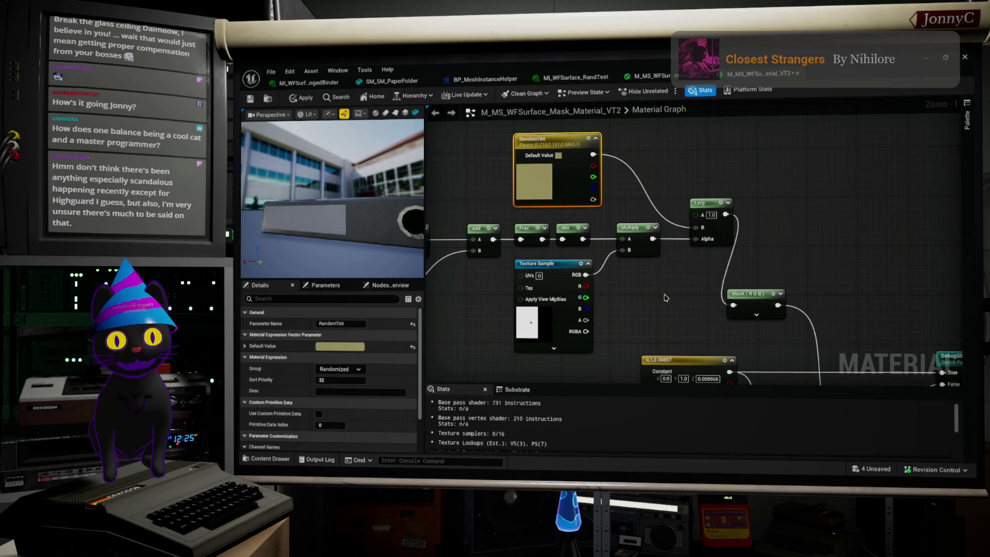
pyautogui.moveTo(665, 298); pyautogui.dragTo(664, 288)
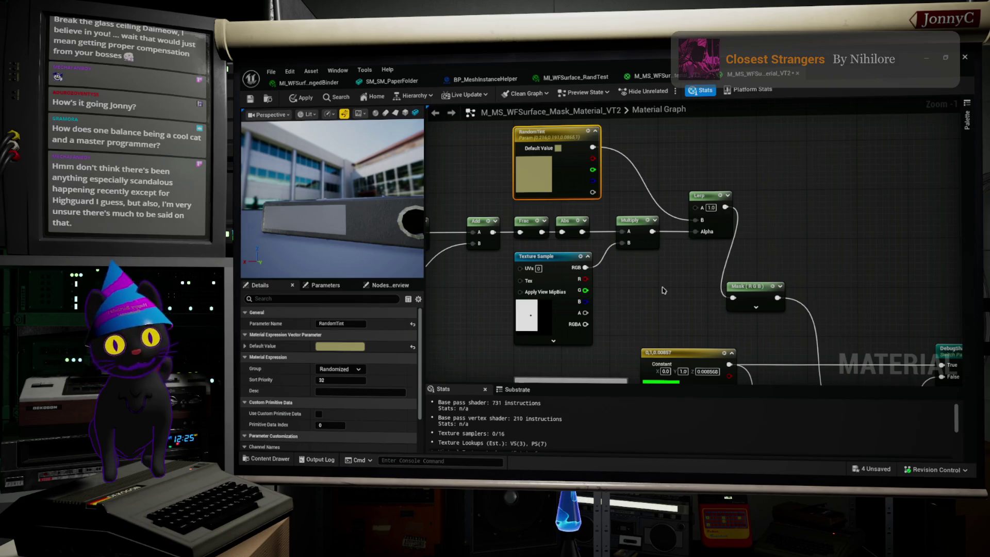
pyautogui.moveTo(633, 297)
pyautogui.mouseDown()
pyautogui.moveTo(655, 285)
pyautogui.moveTo(657, 260)
pyautogui.mouseUp()
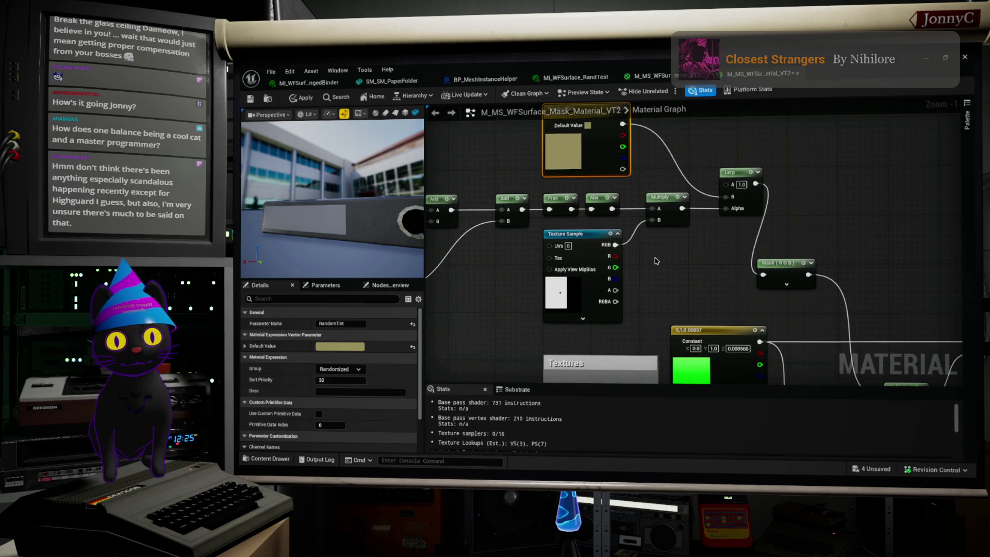
pyautogui.moveTo(601, 195)
pyautogui.mouseDown()
pyautogui.moveTo(609, 200)
pyautogui.moveTo(601, 196)
pyautogui.mouseUp()
pyautogui.keyDown('shift'); pyautogui.click(614, 290); pyautogui.keyUp('shift')
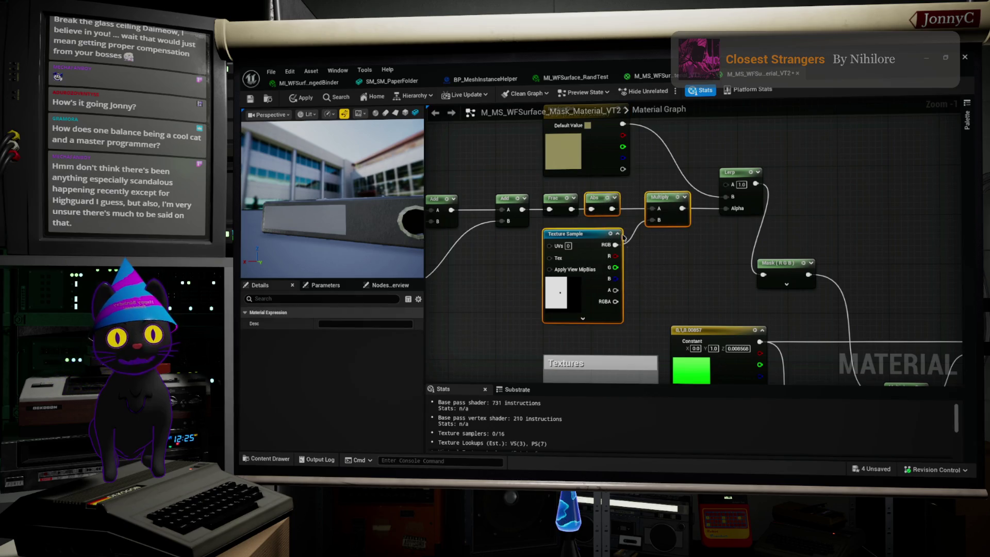
pyautogui.click(668, 275)
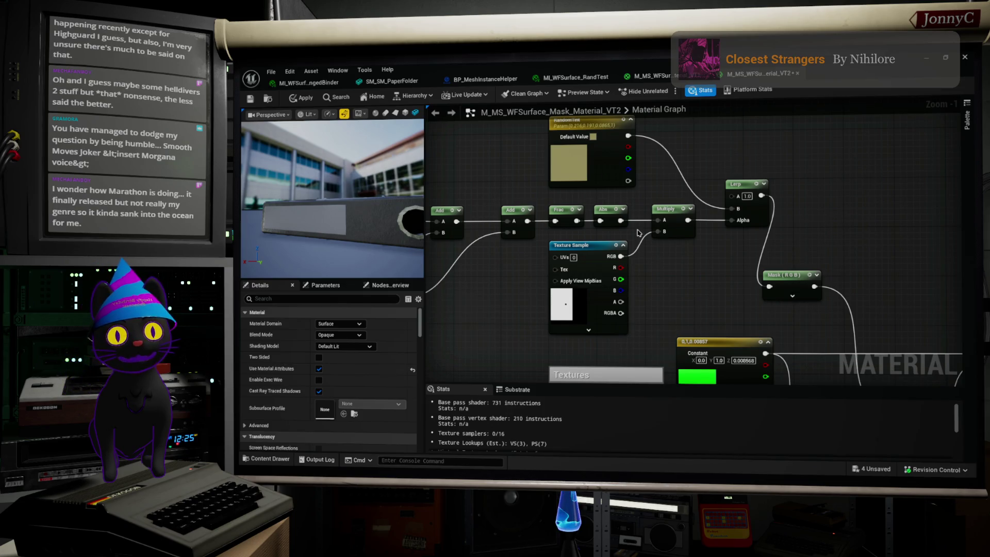
pyautogui.moveTo(639, 233); pyautogui.dragTo(597, 147)
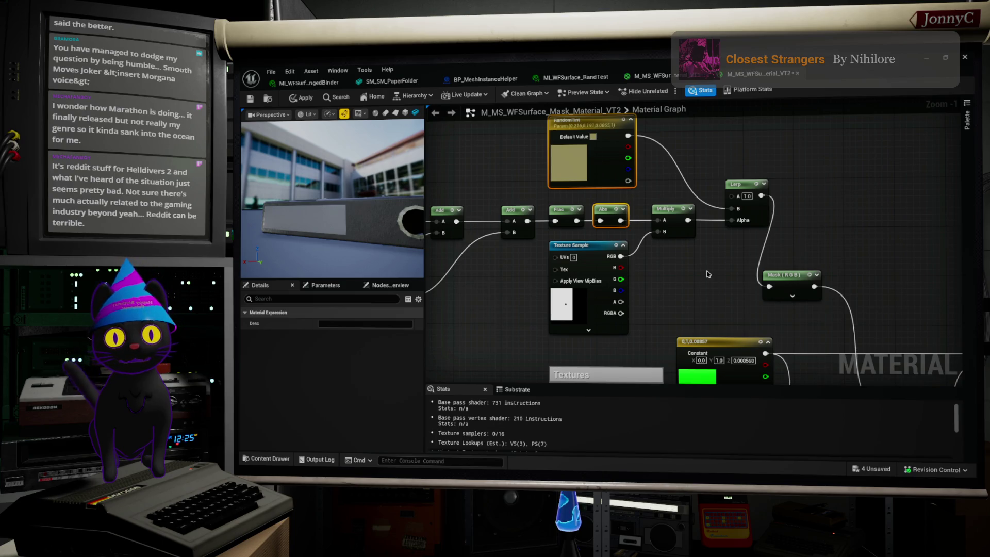
pyautogui.click(636, 207)
pyautogui.hotkey('ctrl', 'z')
pyautogui.hotkey('ctrl', 'z')
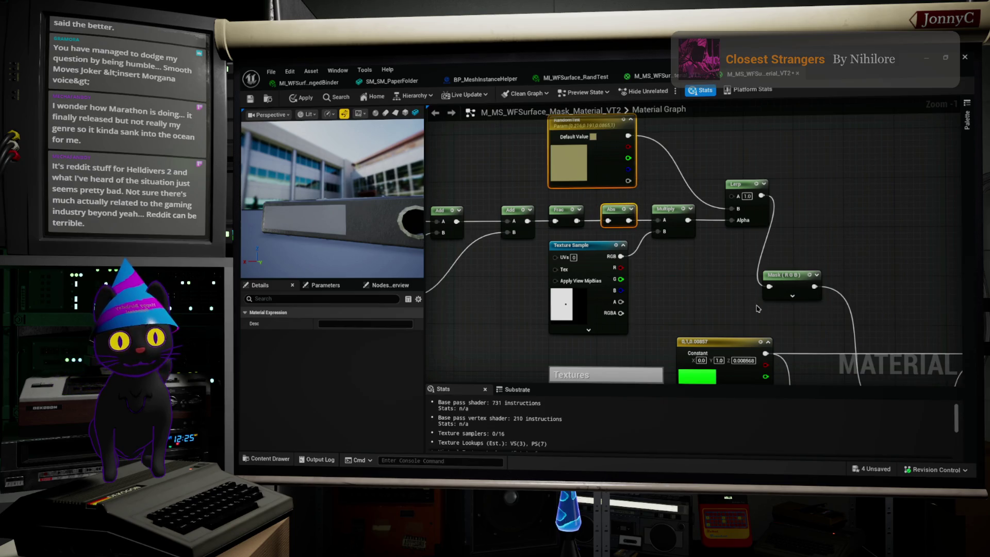
pyautogui.click(757, 309)
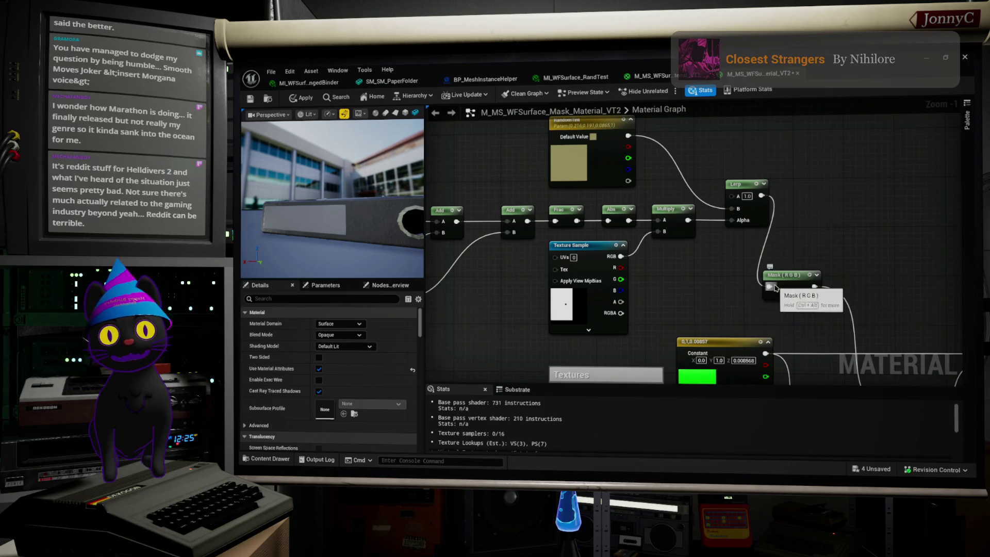
pyautogui.moveTo(711, 271); pyautogui.dragTo(718, 308)
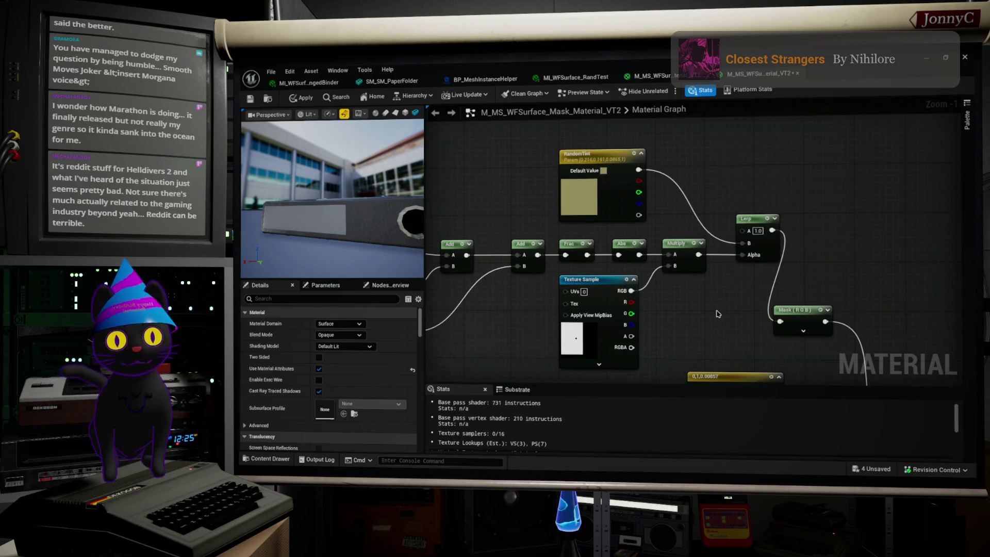
pyautogui.scroll(1, 718, 314)
pyautogui.scroll(-1, 718, 314)
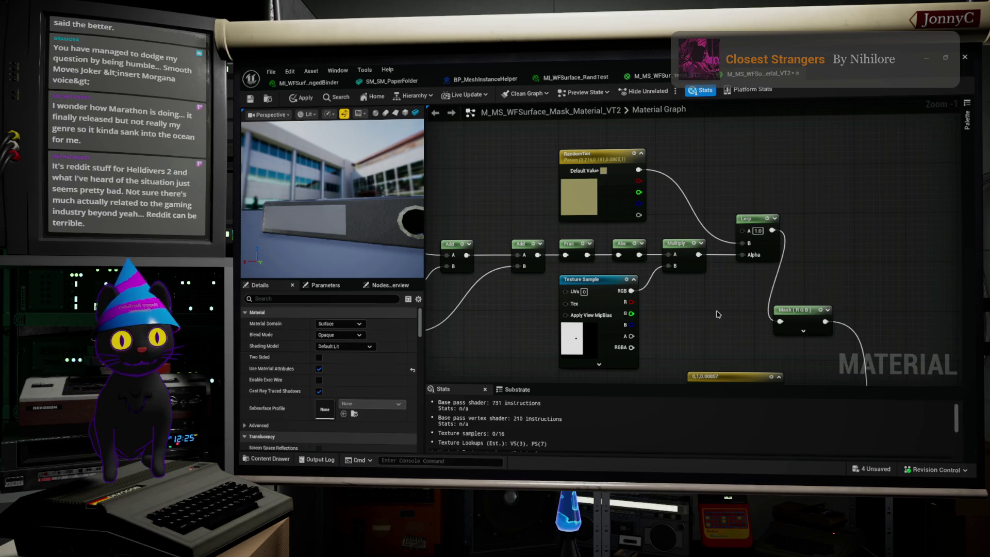
pyautogui.scroll(-1, 722, 314)
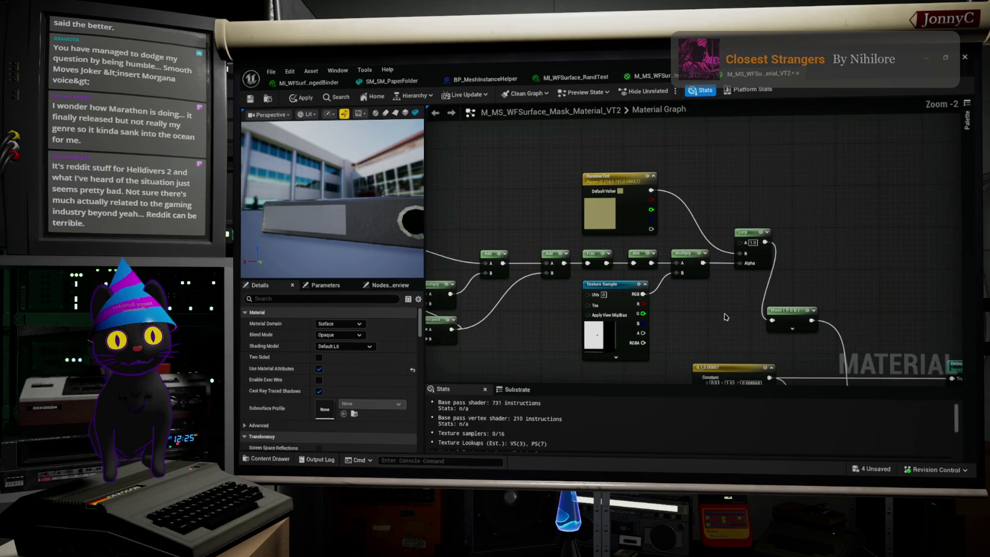
pyautogui.moveTo(713, 308)
pyautogui.mouseDown()
pyautogui.moveTo(689, 207)
pyautogui.moveTo(580, 196)
pyautogui.mouseUp()
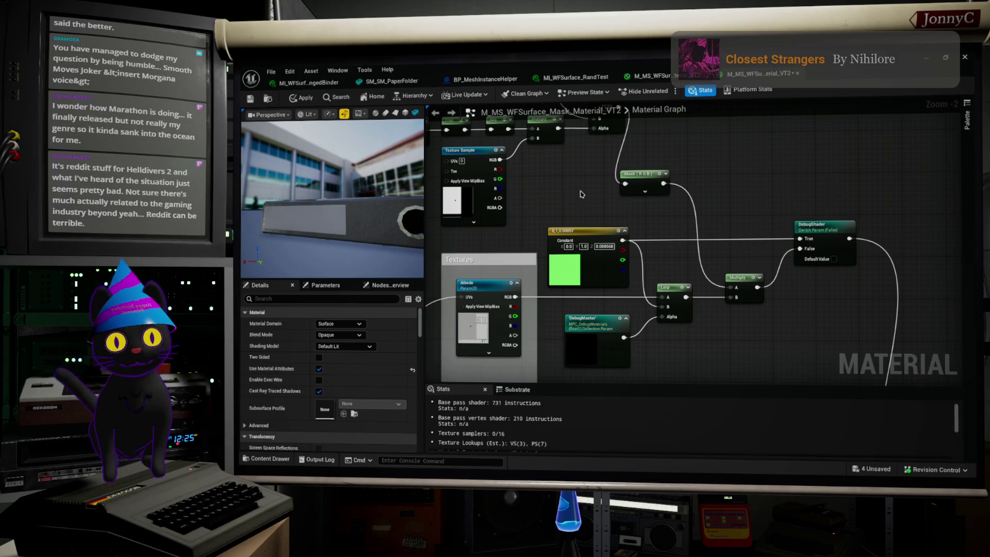
pyautogui.moveTo(604, 213)
pyautogui.mouseDown()
pyautogui.moveTo(758, 250)
pyautogui.moveTo(831, 254)
pyautogui.mouseUp()
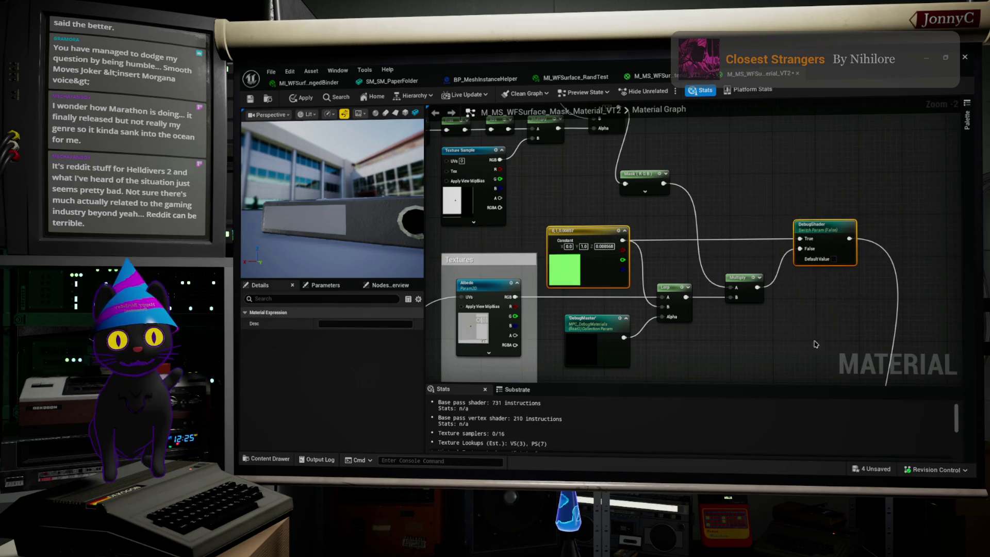
pyautogui.click(790, 359)
pyautogui.scroll(-1, 786, 345)
pyautogui.moveTo(784, 336)
pyautogui.mouseDown()
pyautogui.moveTo(792, 266)
pyautogui.moveTo(763, 166)
pyautogui.moveTo(761, 211)
pyautogui.moveTo(784, 284)
pyautogui.mouseUp()
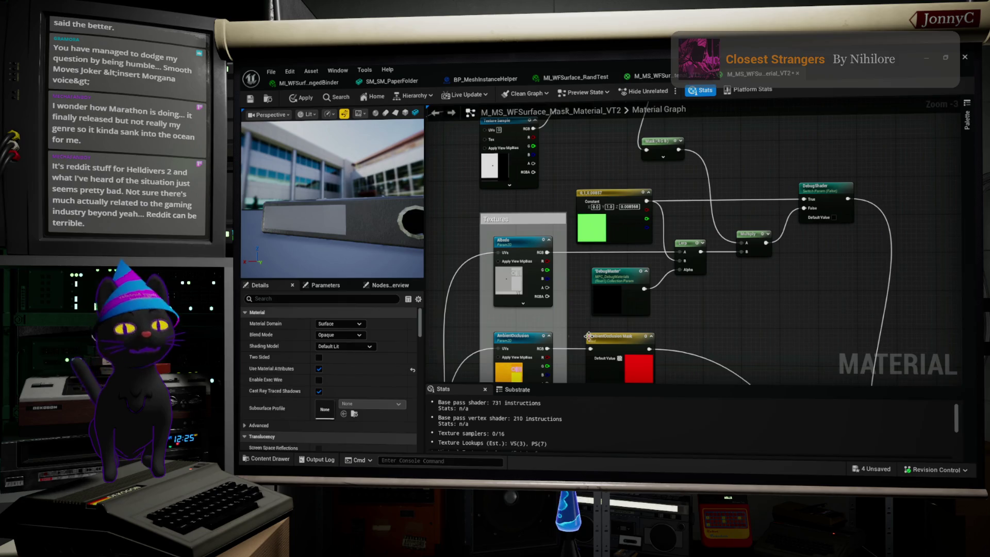
pyautogui.moveTo(602, 190); pyautogui.dragTo(668, 249)
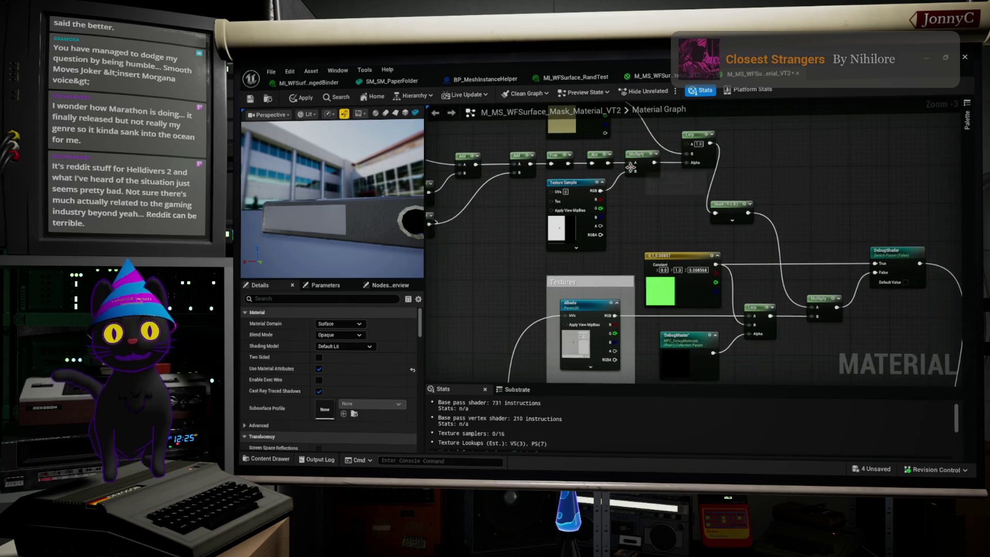
# Zoom in to -1 and center the Frac and Abs nodes feeding the RandomTint Lerp.
pyautogui.moveTo(631, 168); pyautogui.dragTo(622, 273)
pyautogui.scroll(2, 693, 244)
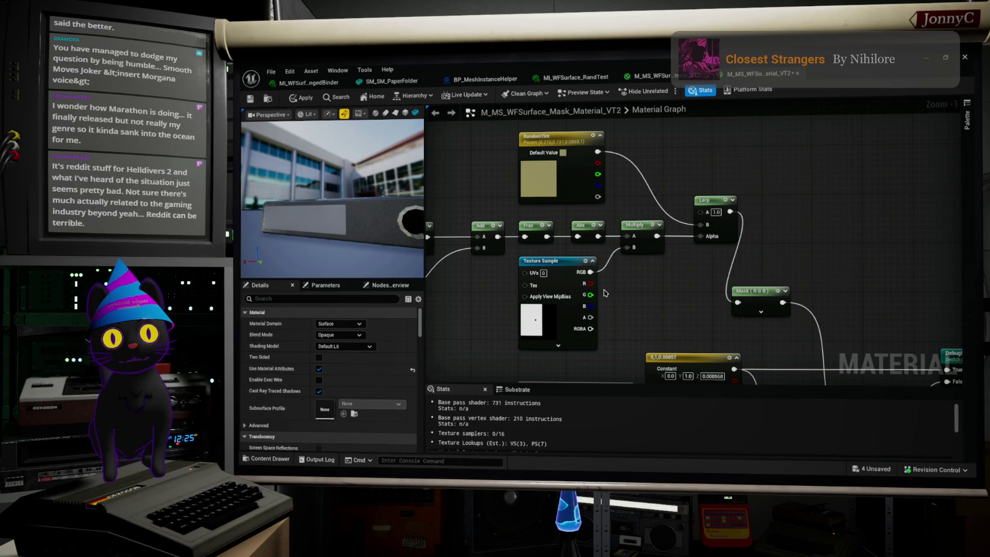
pyautogui.moveTo(656, 235); pyautogui.dragTo(705, 263)
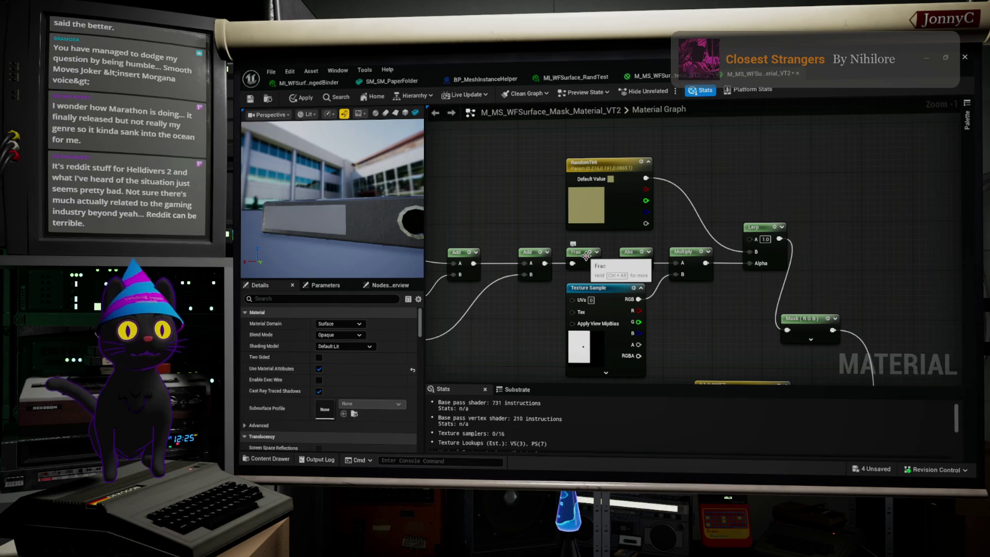
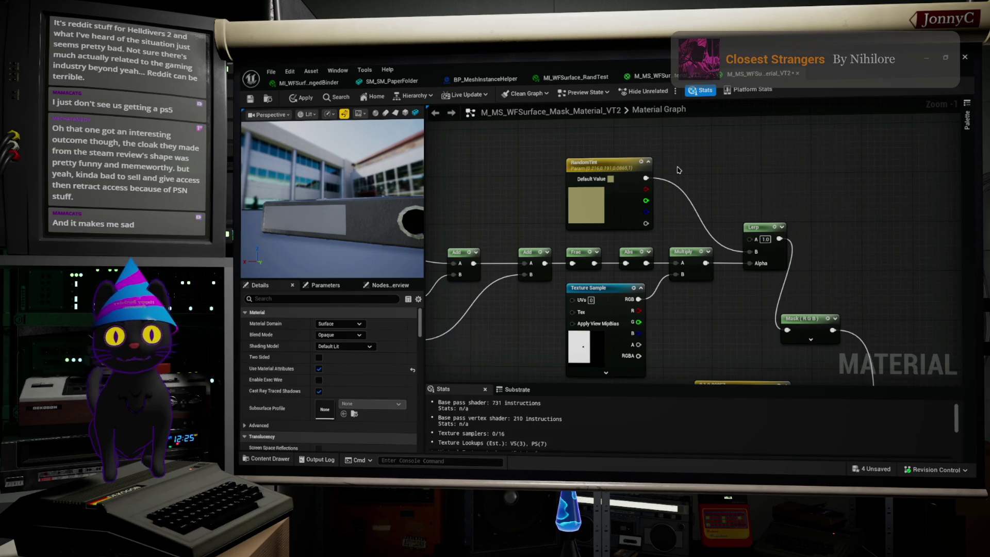
# Pan and zoom out to reveal the left input nodes, then box-select Distance and the 0,0,0 Constant.
pyautogui.moveTo(693, 303)
pyautogui.mouseDown()
pyautogui.moveTo(699, 250)
pyautogui.moveTo(894, 324)
pyautogui.mouseUp()
pyautogui.scroll(-1, 699, 250)
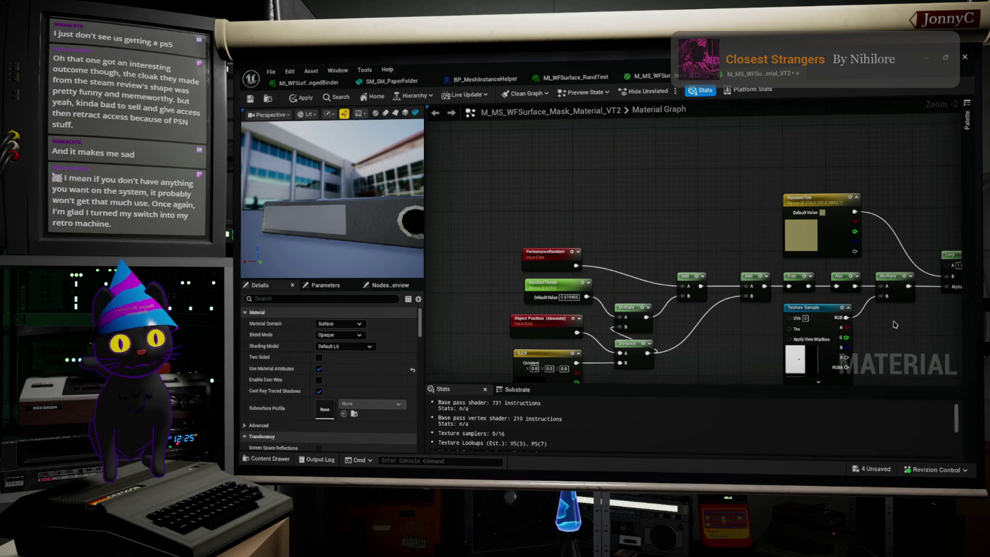
pyautogui.moveTo(608, 245); pyautogui.dragTo(600, 181)
pyautogui.moveTo(618, 334); pyautogui.dragTo(525, 293)
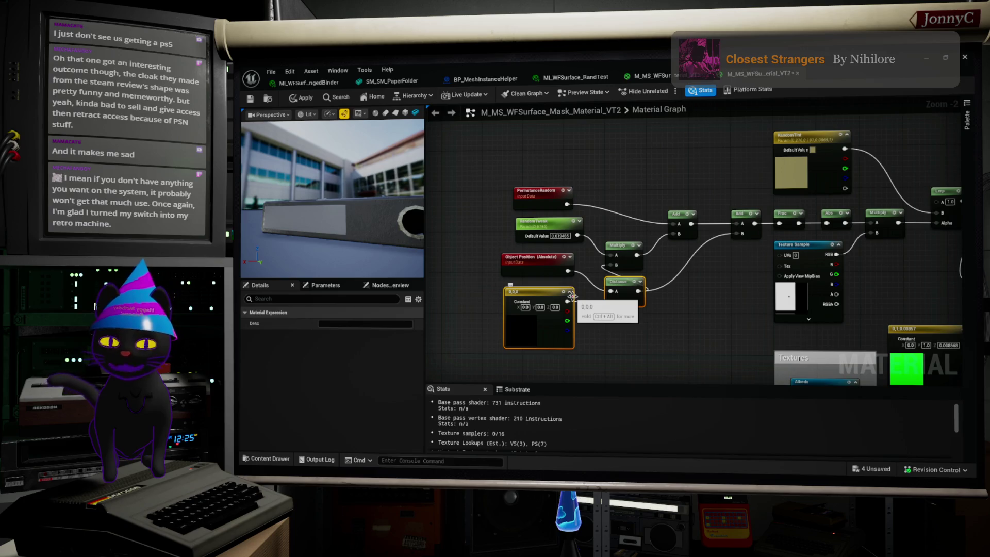
# Right-align the four left input nodes, then right-align PerInstanceRandom and Object Position.
pyautogui.moveTo(589, 321); pyautogui.dragTo(570, 180)
pyautogui.hotkey('shift', 'd')
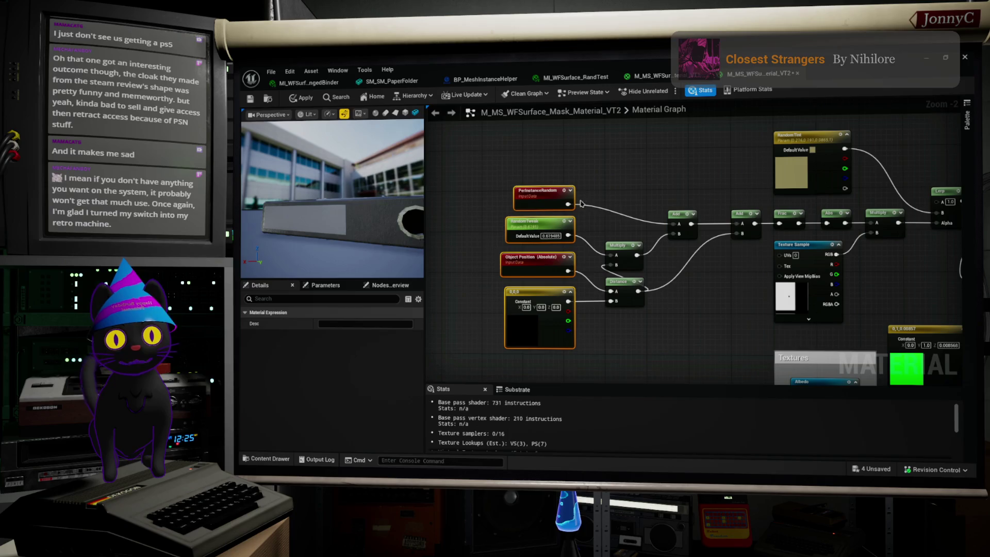
pyautogui.scroll(-1, 710, 308)
pyautogui.moveTo(710, 308); pyautogui.dragTo(645, 305)
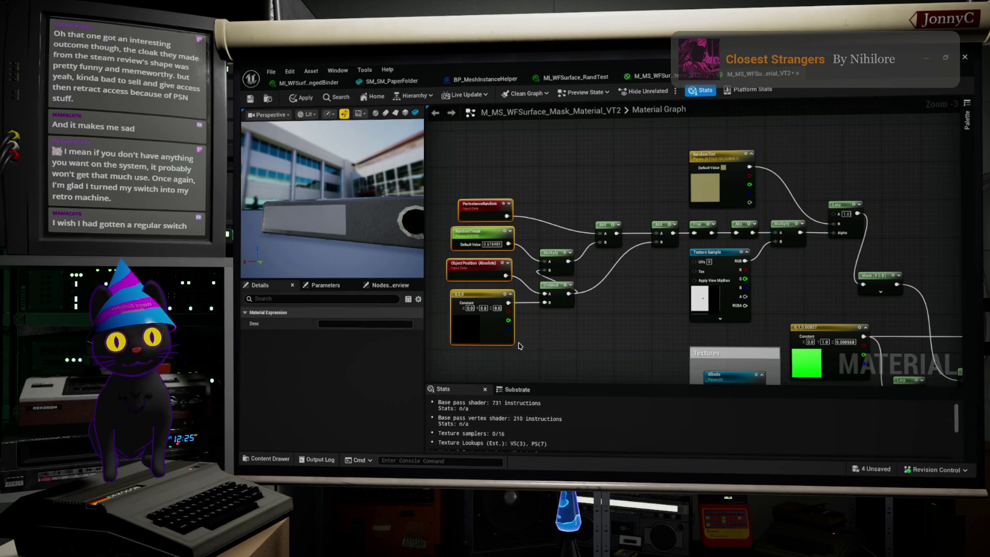
pyautogui.hotkey('shift', 'd')
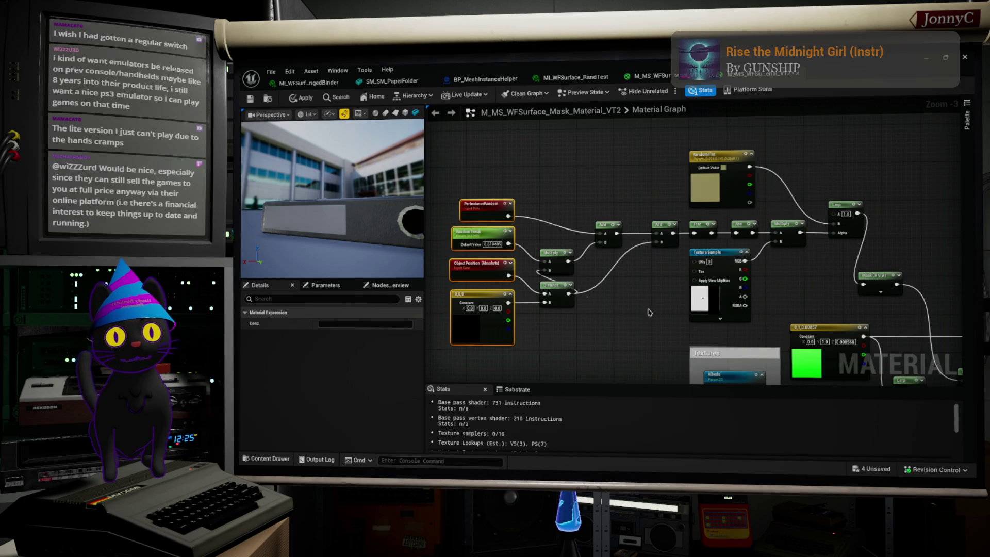
pyautogui.moveTo(585, 327); pyautogui.dragTo(623, 328)
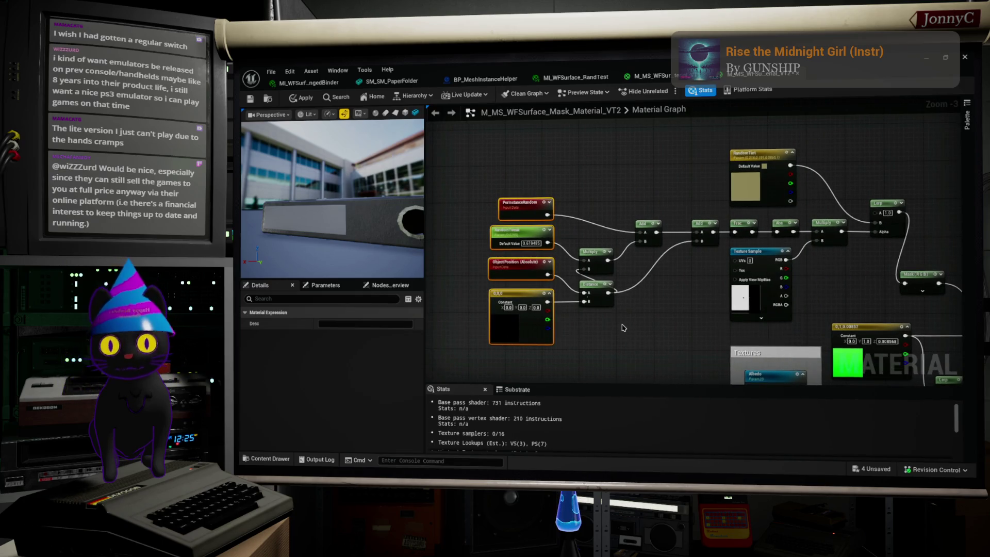
pyautogui.moveTo(565, 339); pyautogui.dragTo(530, 240)
pyautogui.scroll(1, 530, 241)
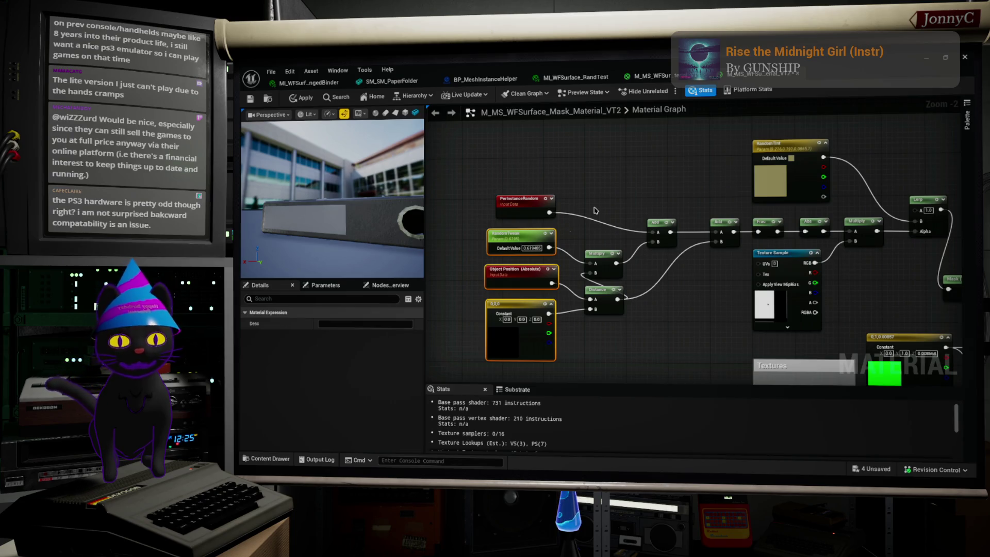
pyautogui.moveTo(431, 161)
pyautogui.mouseDown()
pyautogui.moveTo(566, 361)
pyautogui.moveTo(537, 355)
pyautogui.mouseUp()
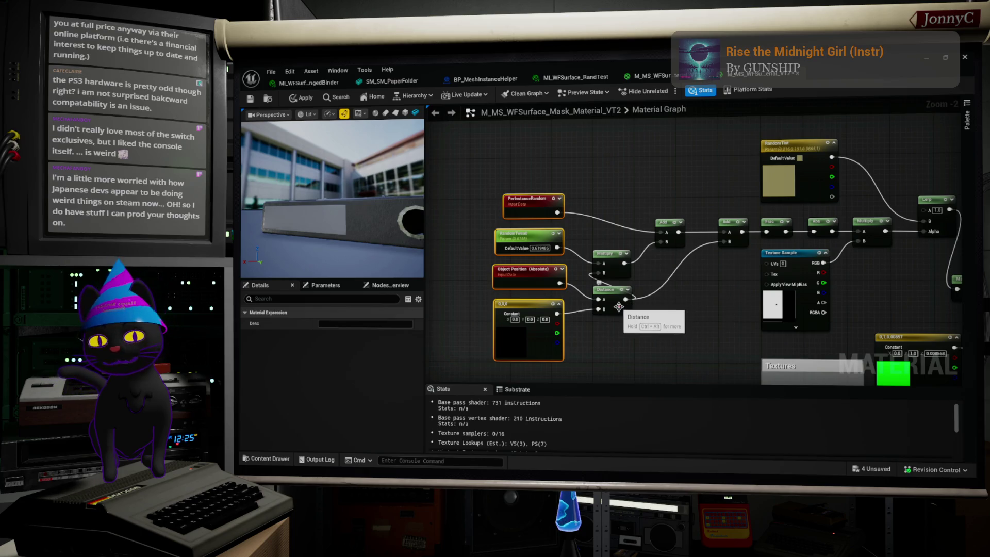
pyautogui.moveTo(483, 178)
pyautogui.mouseDown()
pyautogui.moveTo(531, 340)
pyautogui.moveTo(533, 320)
pyautogui.mouseUp()
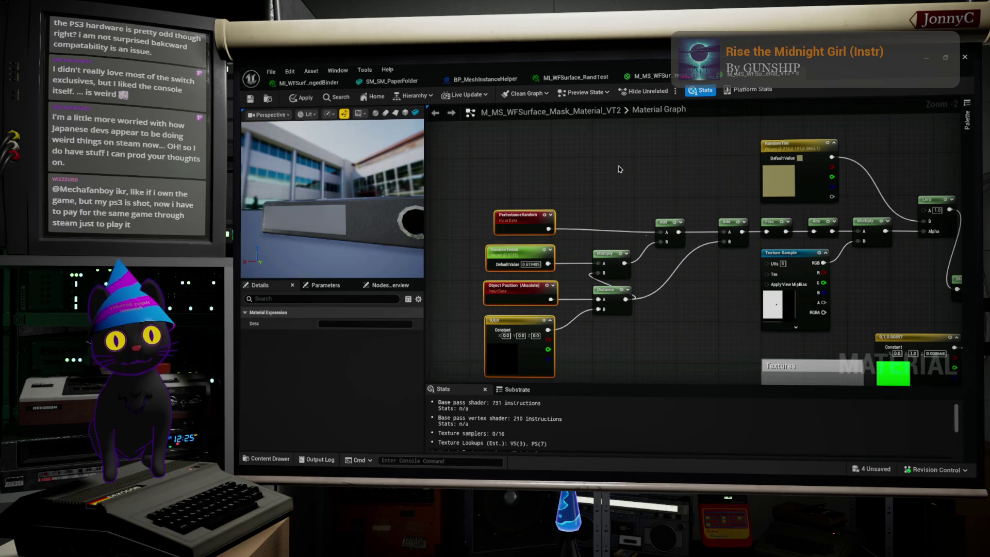
pyautogui.moveTo(630, 188); pyautogui.dragTo(592, 157)
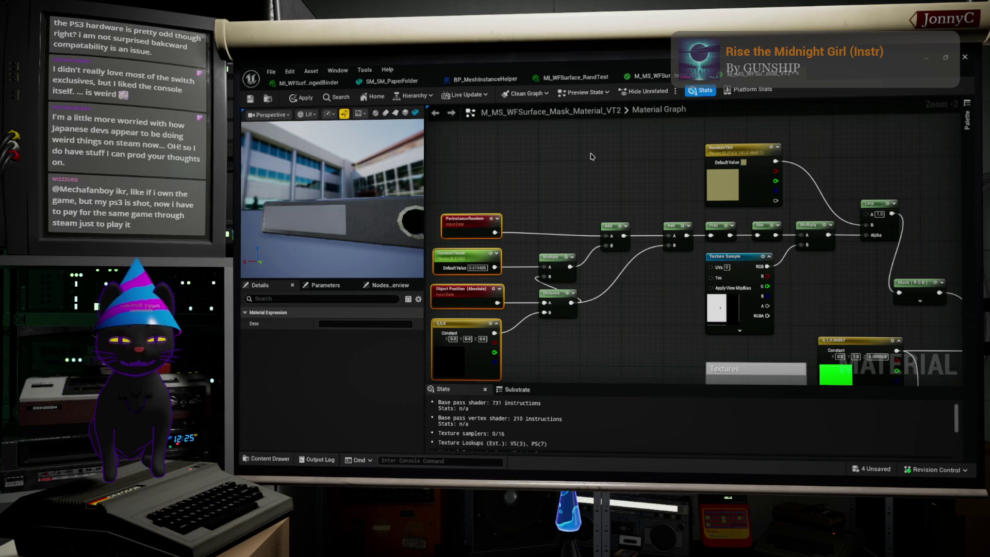
pyautogui.moveTo(573, 138)
pyautogui.mouseDown()
pyautogui.moveTo(644, 175)
pyautogui.moveTo(923, 269)
pyautogui.moveTo(925, 235)
pyautogui.mouseUp()
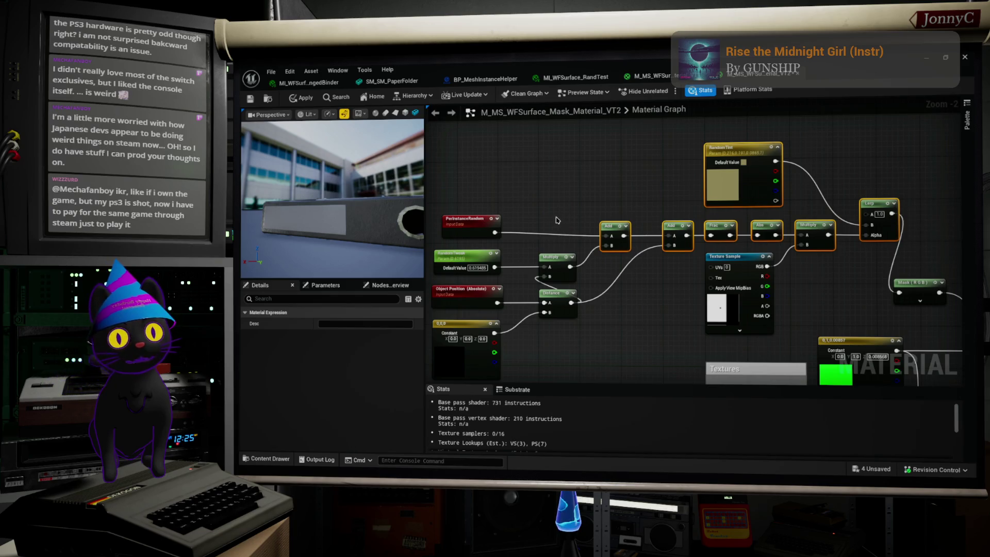
pyautogui.keyDown('shift'); pyautogui.click(472, 219); pyautogui.keyUp('shift')
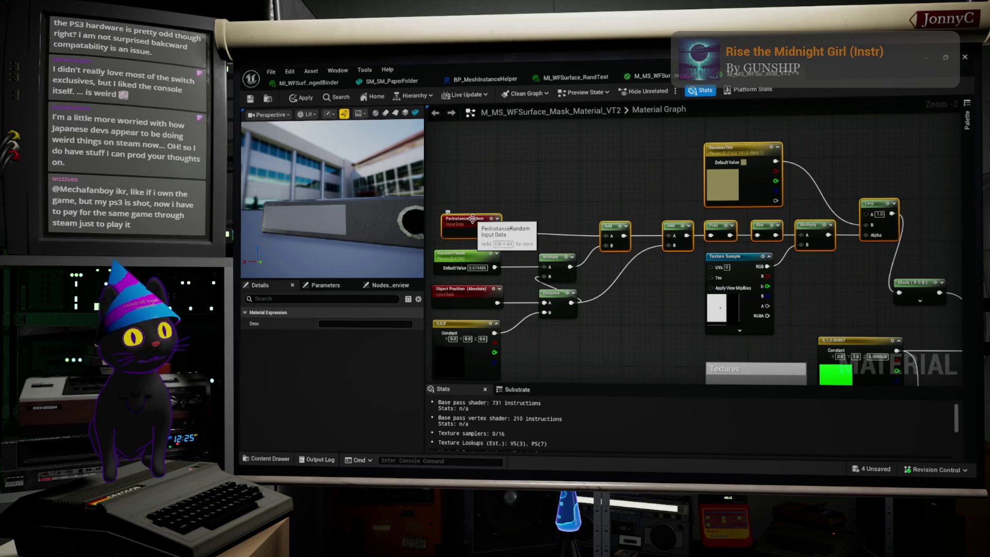
pyautogui.click(572, 185)
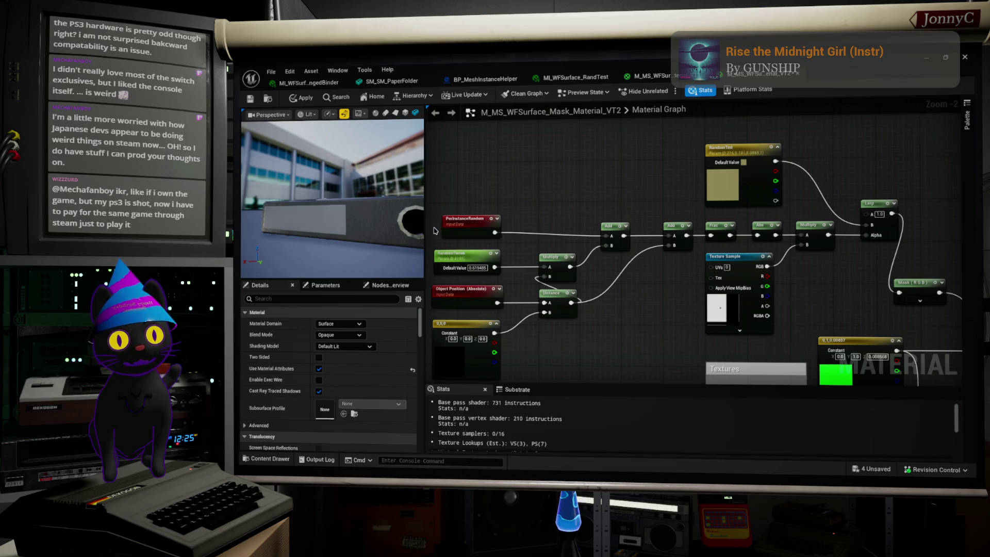
pyautogui.moveTo(435, 230); pyautogui.dragTo(895, 237)
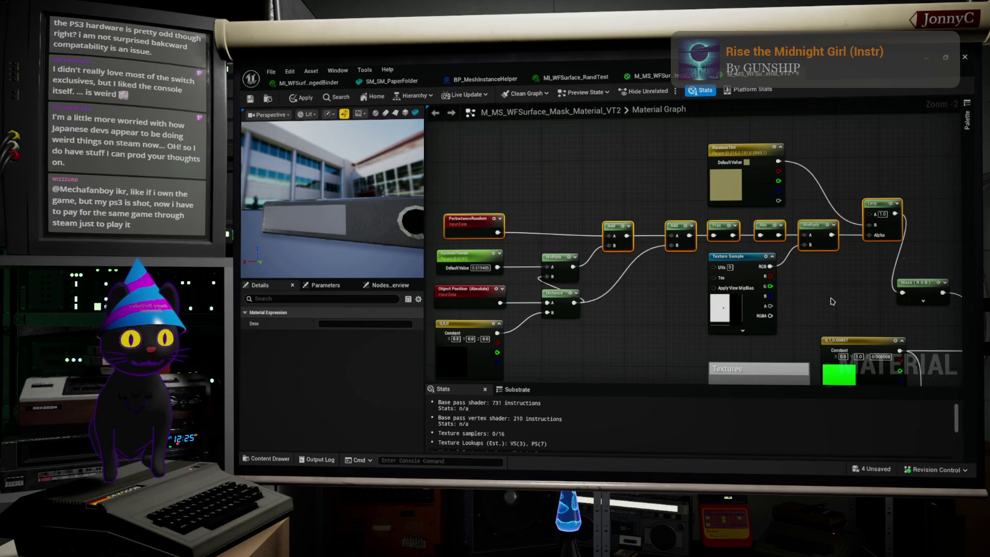
pyautogui.scroll(2, 854, 261)
pyautogui.scroll(-2, 856, 255)
# Add an If node and wire the Multiply output into its A input.
pyautogui.moveTo(816, 280)
pyautogui.mouseDown()
pyautogui.moveTo(879, 305)
pyautogui.moveTo(844, 226)
pyautogui.moveTo(865, 140)
pyautogui.mouseUp()
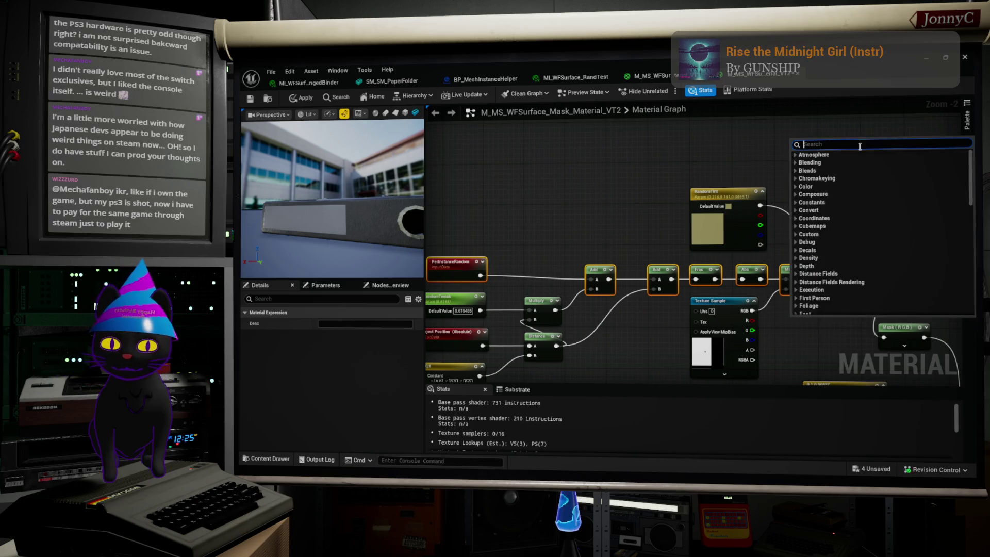
pyautogui.write('if')
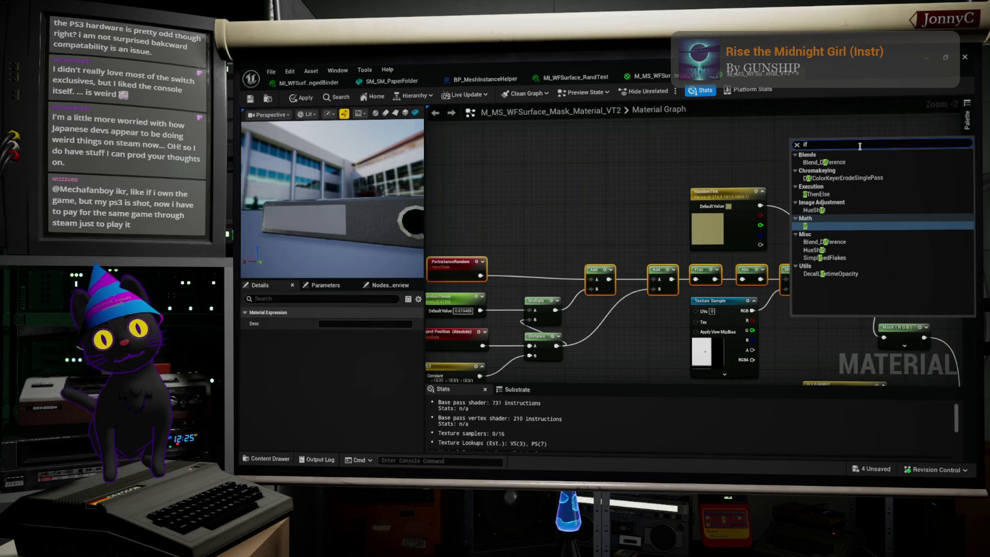
pyautogui.click(823, 225)
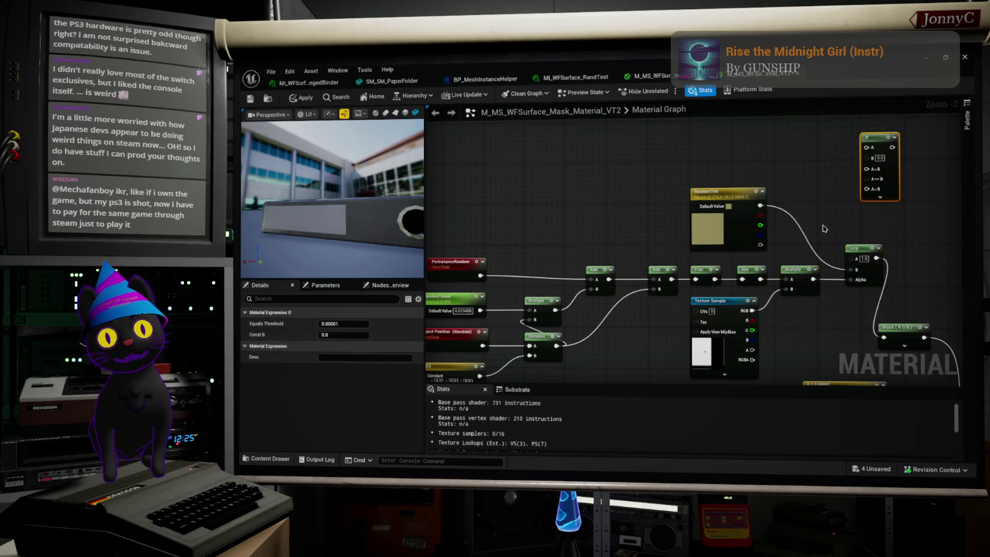
pyautogui.moveTo(813, 279)
pyautogui.mouseDown()
pyautogui.moveTo(850, 299)
pyautogui.moveTo(841, 250)
pyautogui.moveTo(868, 148)
pyautogui.moveTo(880, 165)
pyautogui.mouseUp()
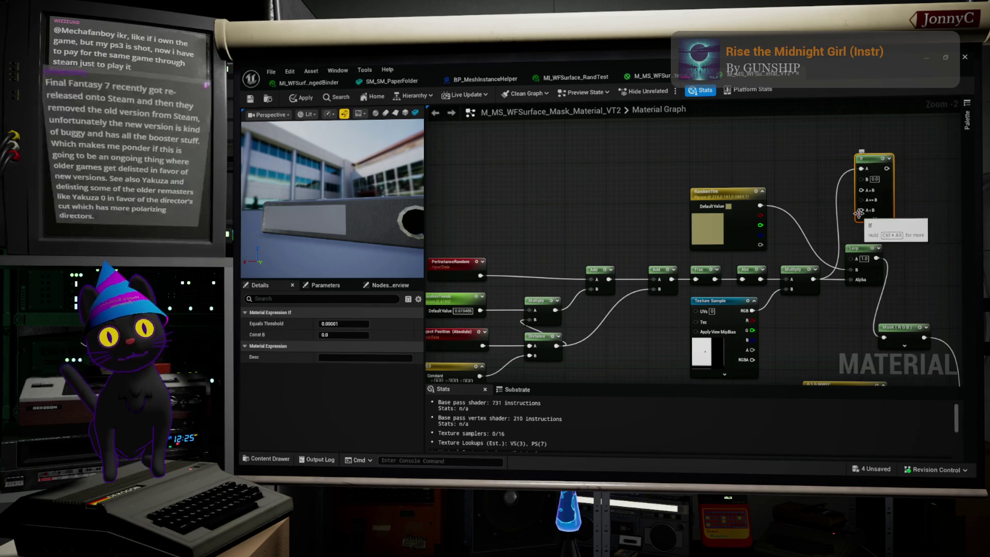
# Duplicate the If node, feed Multiply into the copy's A input, and set it beside the original.
pyautogui.scroll(2, 875, 160)
pyautogui.hotkey('ctrl', 'd')
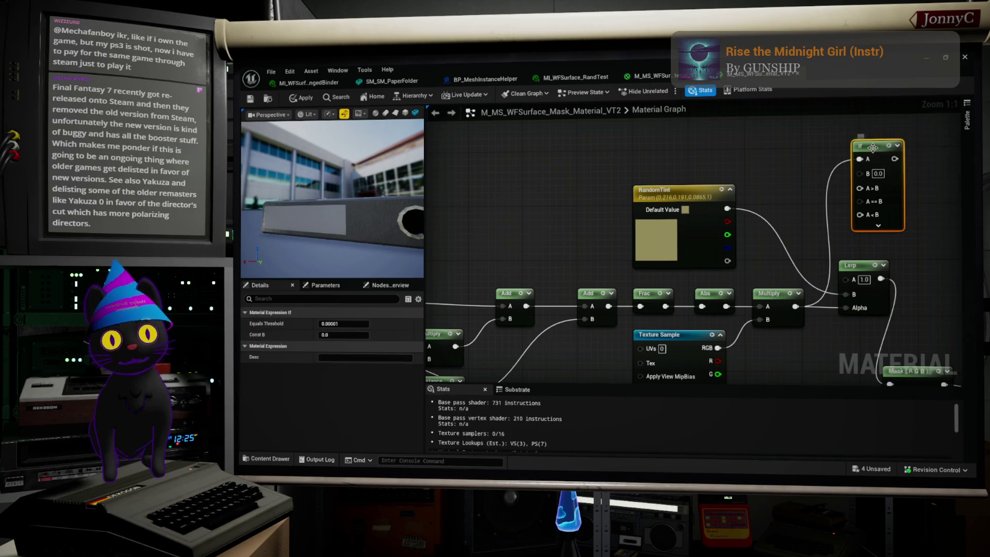
pyautogui.moveTo(877, 160)
pyautogui.mouseDown()
pyautogui.moveTo(896, 176)
pyautogui.moveTo(843, 228)
pyautogui.moveTo(880, 147)
pyautogui.mouseUp()
pyautogui.scroll(-2, 896, 177)
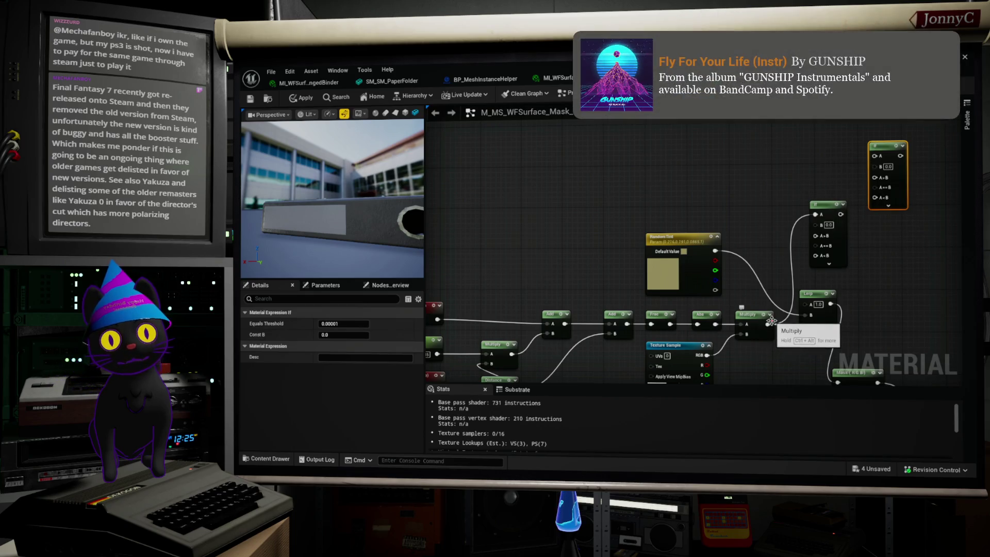
pyautogui.moveTo(768, 324)
pyautogui.mouseDown()
pyautogui.moveTo(802, 281)
pyautogui.moveTo(864, 158)
pyautogui.moveTo(875, 178)
pyautogui.mouseUp()
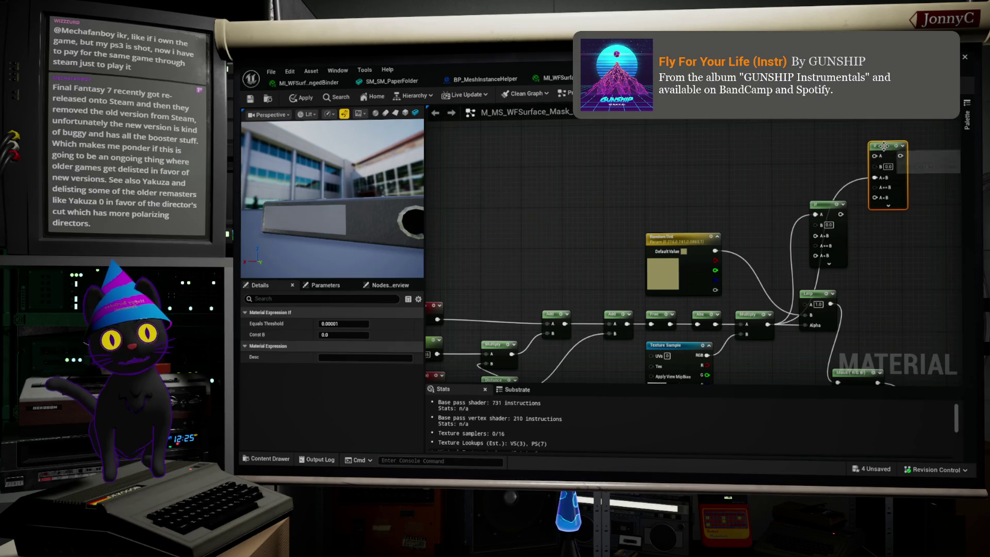
pyautogui.moveTo(883, 145)
pyautogui.mouseDown()
pyautogui.moveTo(879, 209)
pyautogui.moveTo(865, 142)
pyautogui.moveTo(823, 137)
pyautogui.moveTo(875, 164)
pyautogui.moveTo(891, 222)
pyautogui.moveTo(886, 208)
pyautogui.moveTo(832, 205)
pyautogui.moveTo(887, 207)
pyautogui.mouseUp()
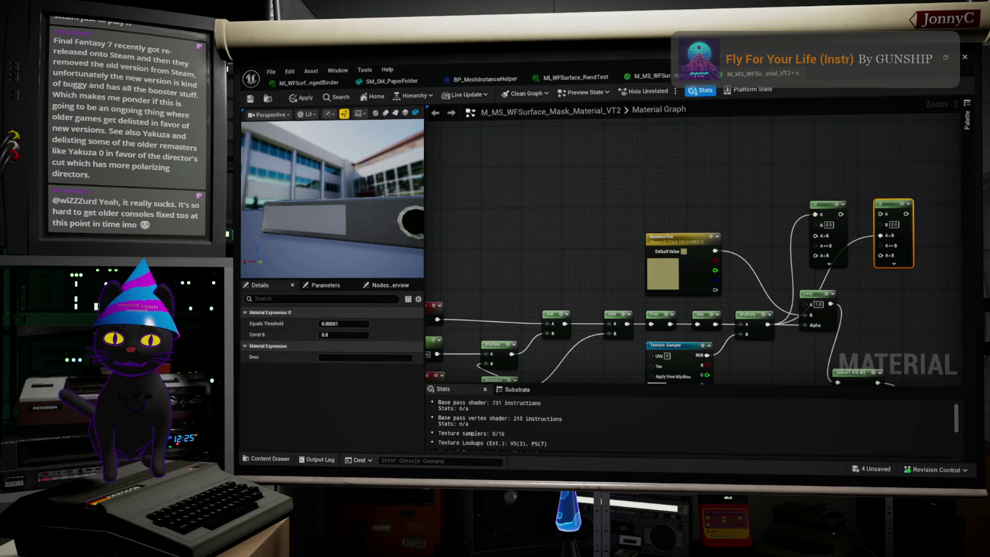
# Switch from the material editor to the web browser.
pyautogui.hotkey('alt', 'Tab')
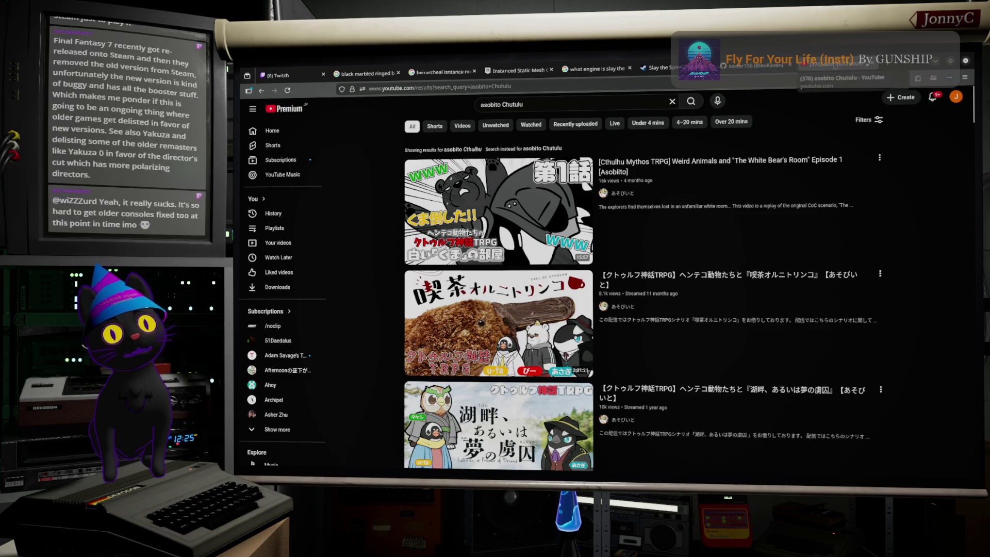
# Search the web for 'steam death stranding' from the address bar.
pyautogui.click(778, 80)
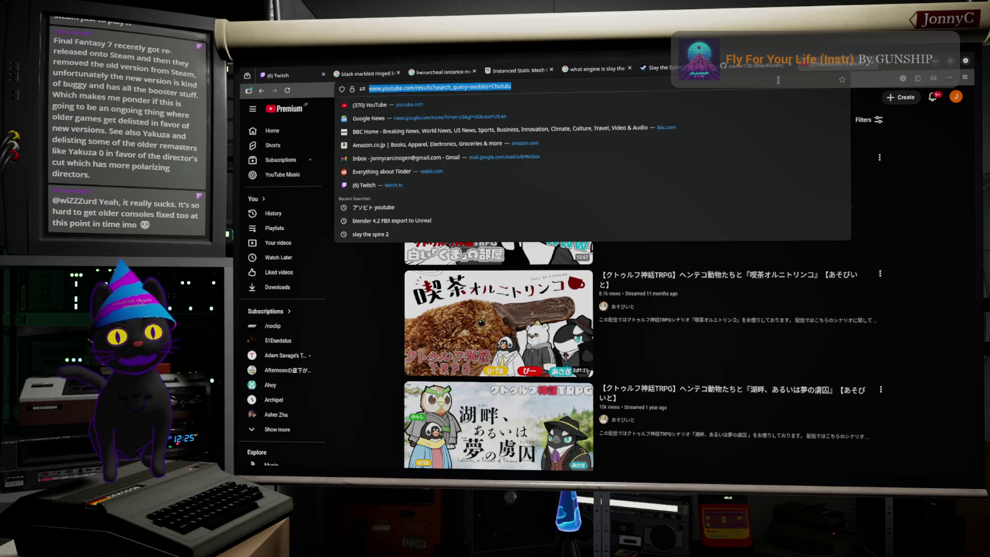
pyautogui.write('steam ')
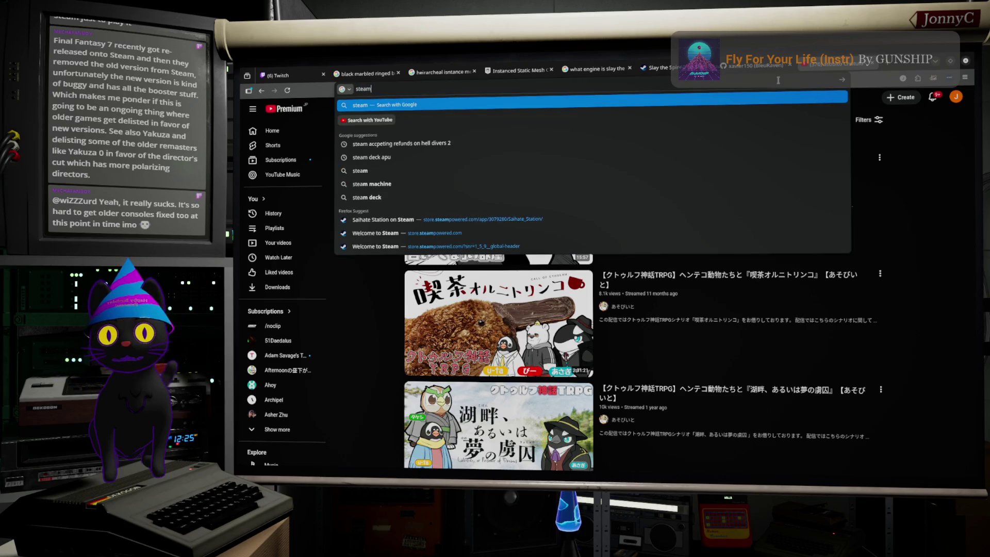
pyautogui.write('dea')
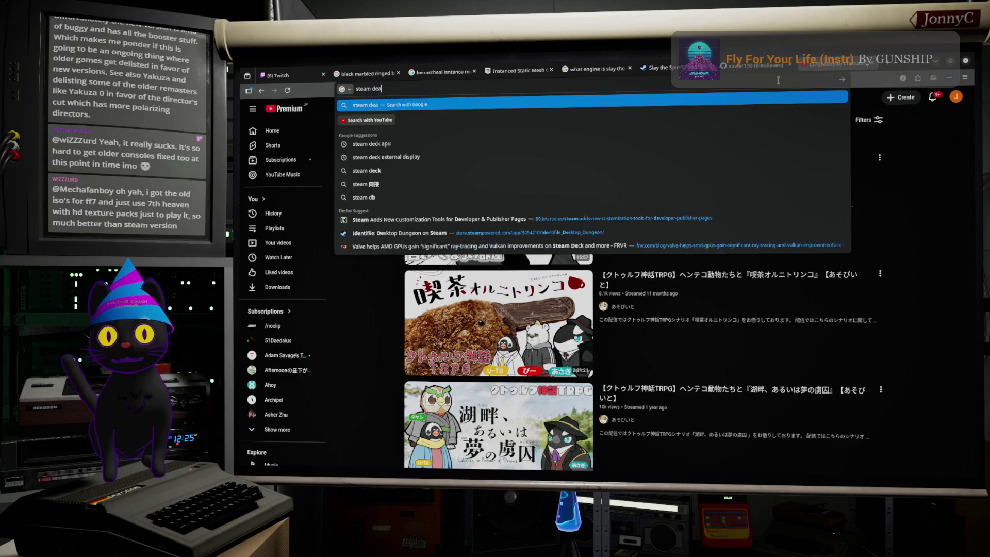
pyautogui.write('th stranding')
pyautogui.press('Return')
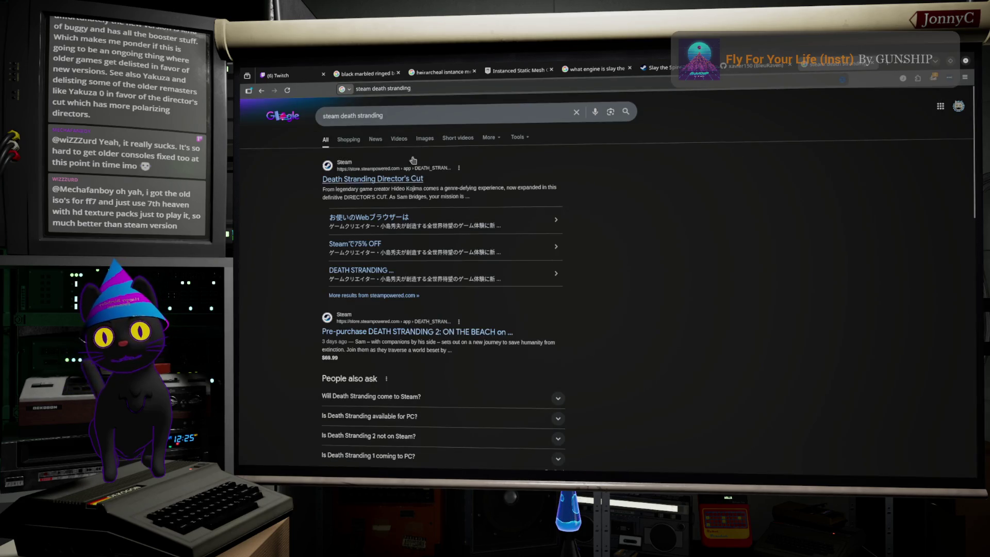
# Open and scroll through the Death Stranding Director's Cut Steam store page.
pyautogui.click(381, 180)
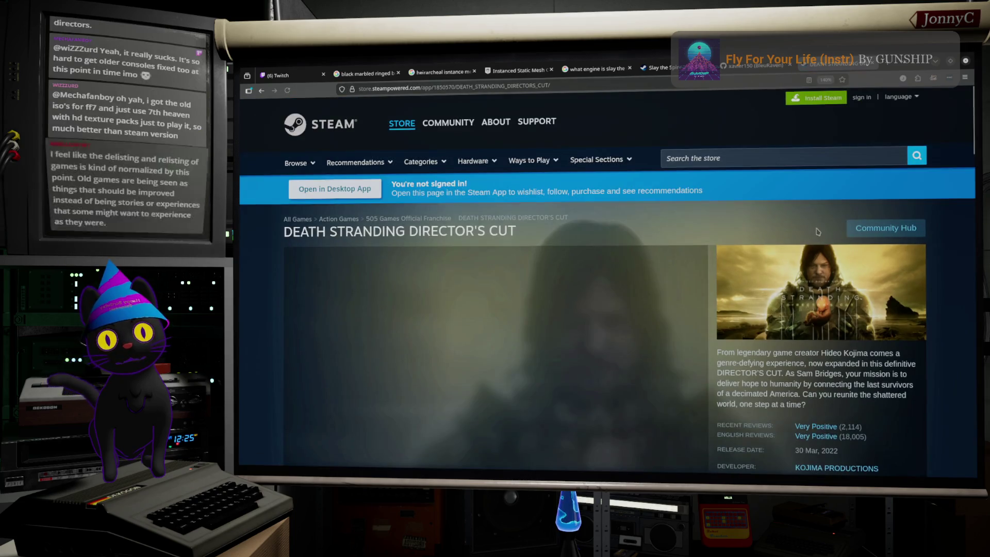
pyautogui.scroll(-2, 817, 232)
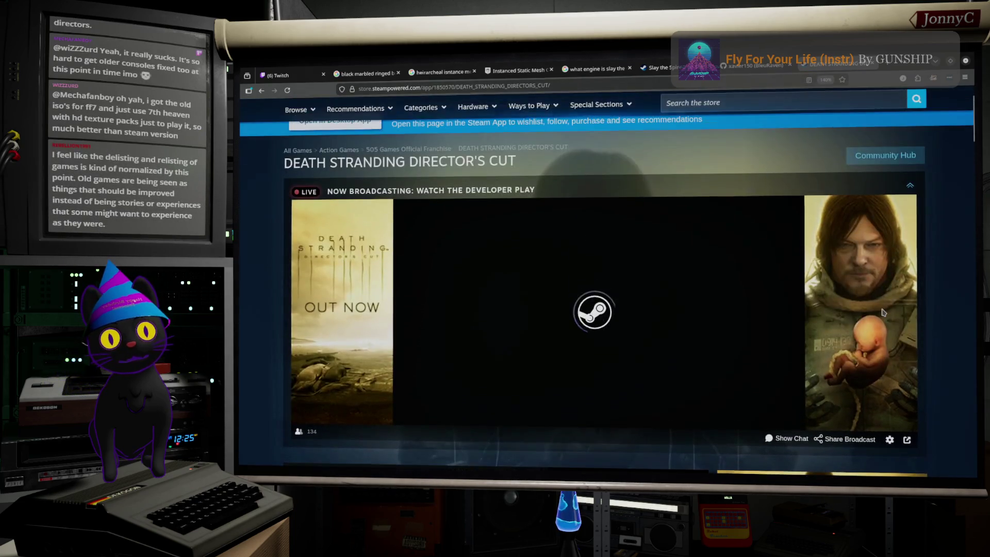
pyautogui.scroll(-10, 876, 309)
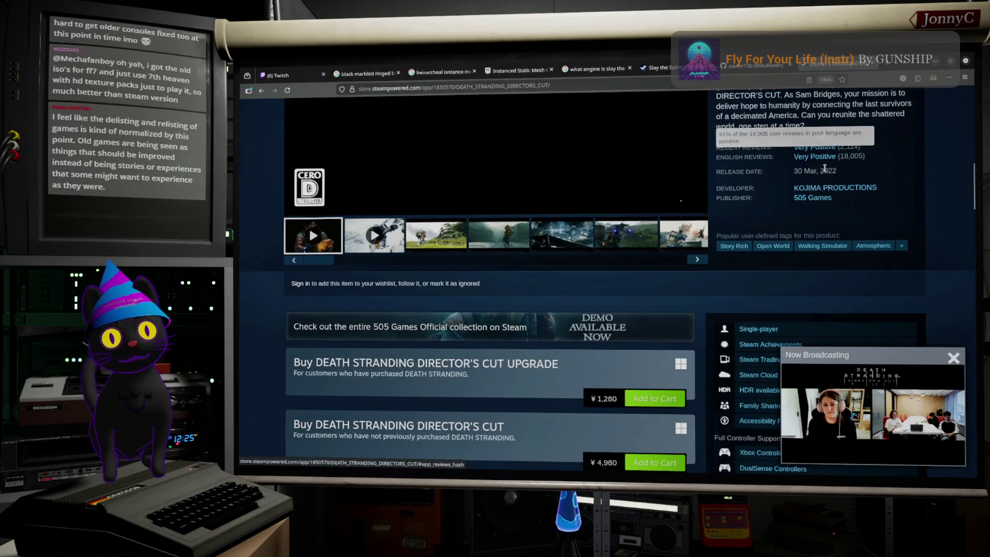
# Browse the Kojima Productions developer page, then minimize the browser to return to Unreal.
pyautogui.click(831, 188)
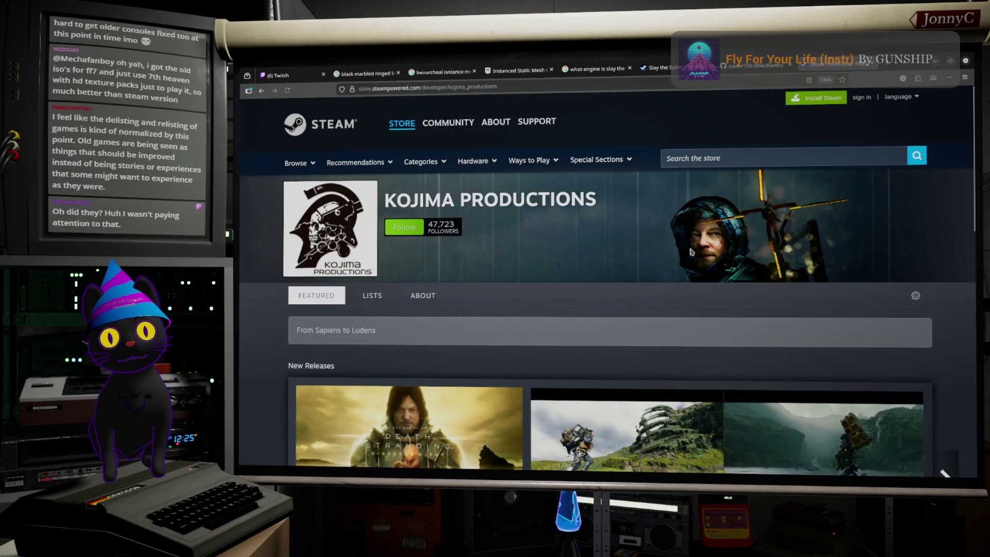
pyautogui.scroll(-10, 696, 251)
pyautogui.scroll(-3, 695, 257)
pyautogui.scroll(-1, 695, 257)
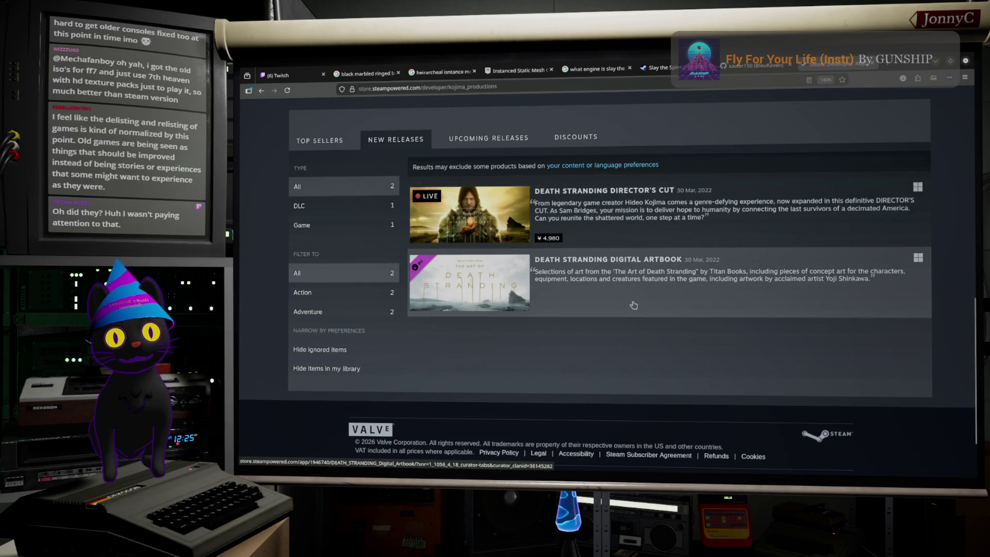
pyautogui.scroll(4, 634, 304)
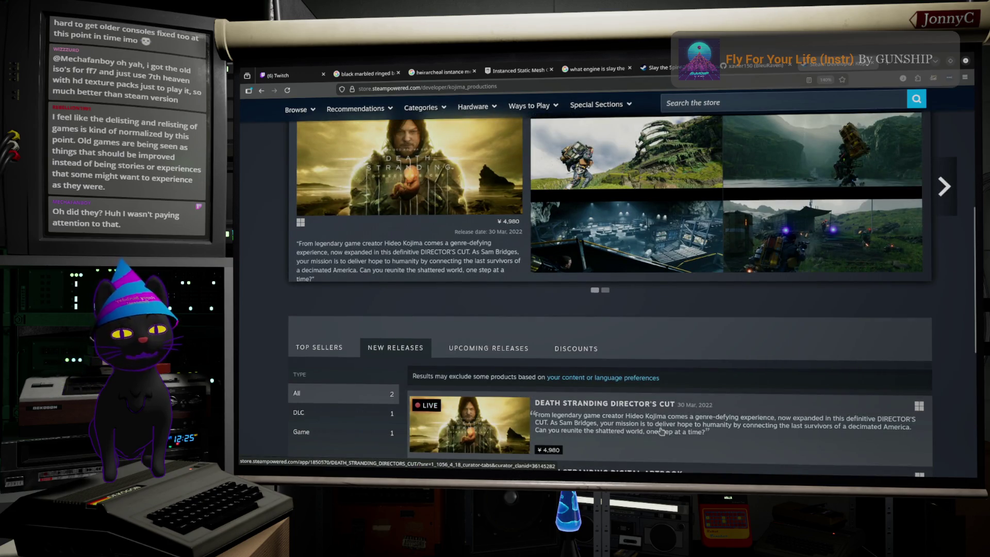
pyautogui.scroll(1, 660, 430)
pyautogui.scroll(4, 661, 430)
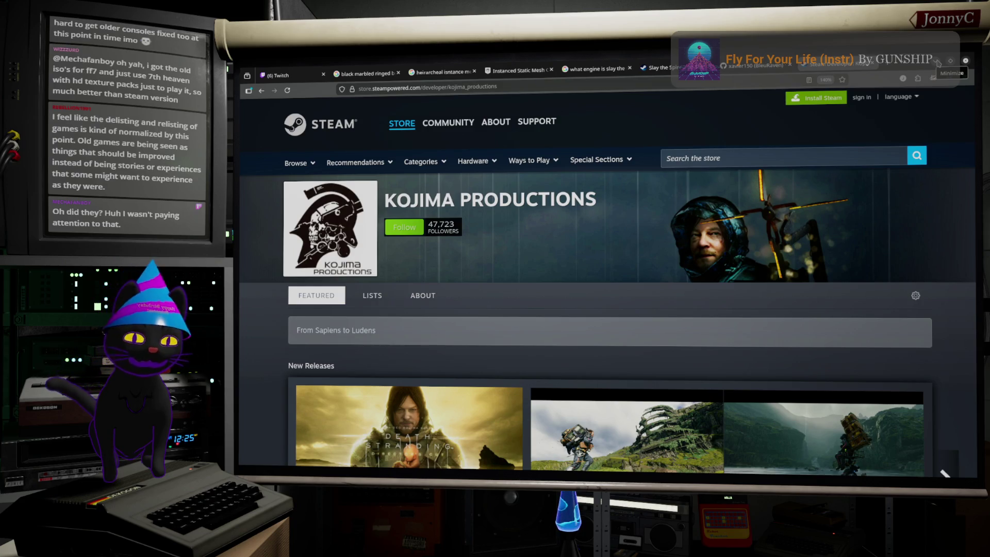
pyautogui.click(938, 62)
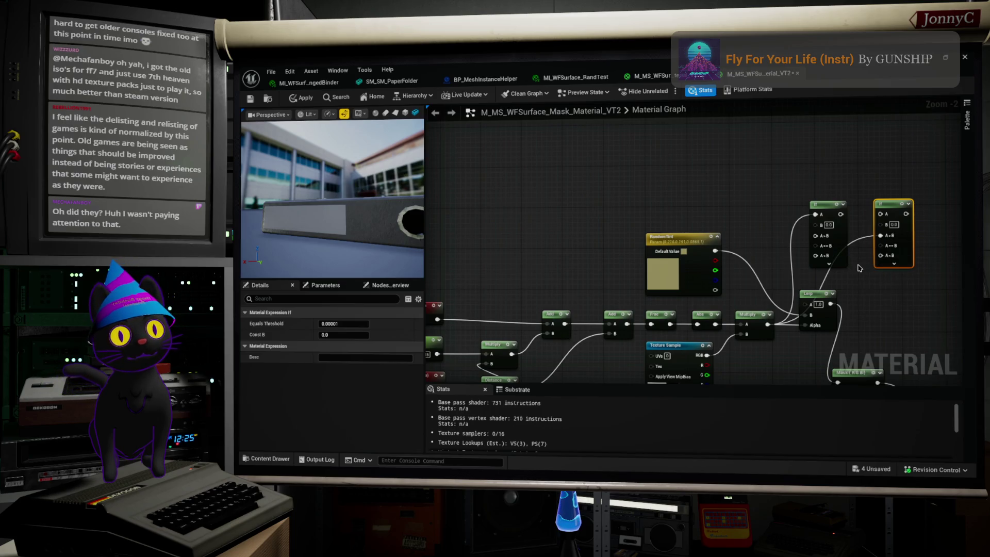
# Stack the two If nodes into a vertical column.
pyautogui.scroll(2, 859, 268)
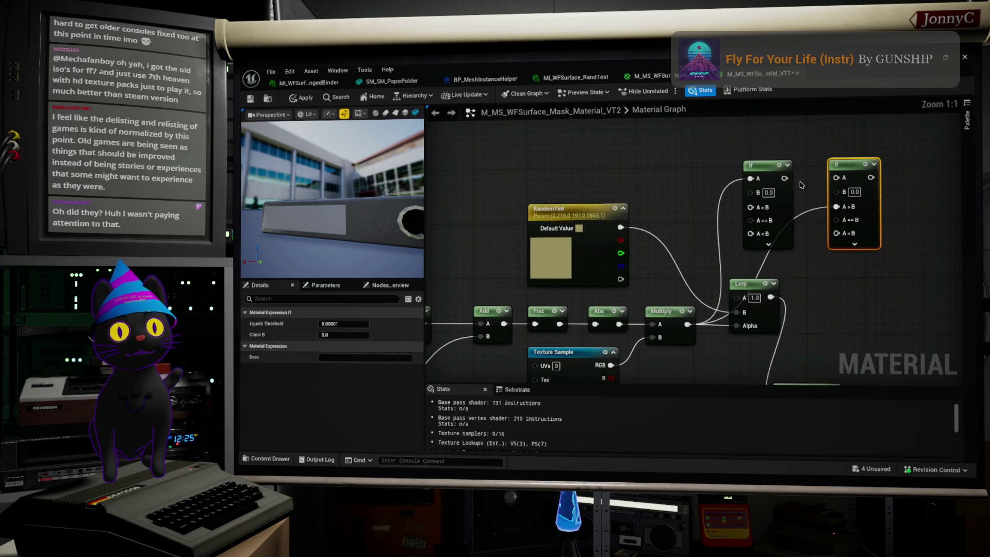
pyautogui.moveTo(771, 166); pyautogui.dragTo(771, 137)
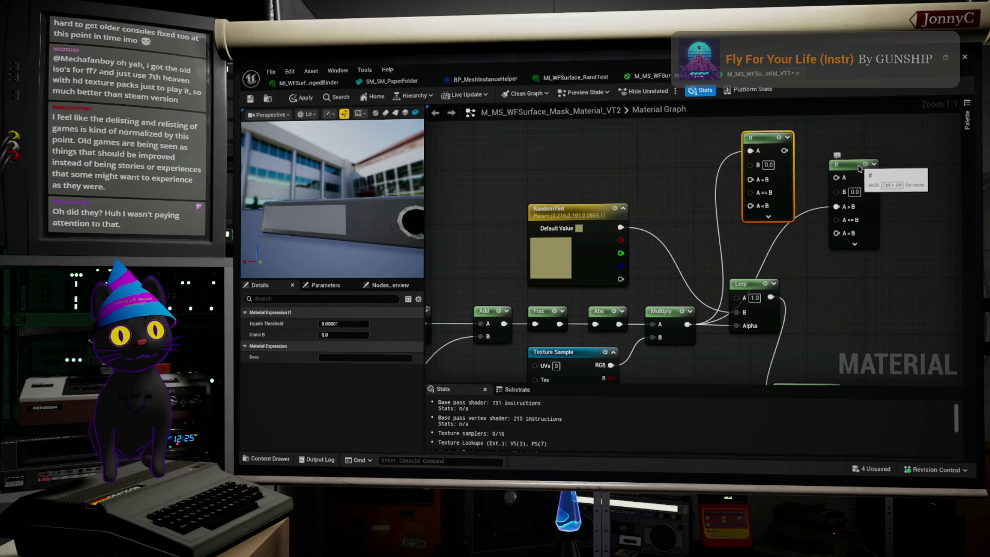
pyautogui.moveTo(859, 165); pyautogui.dragTo(839, 186)
pyautogui.moveTo(768, 155)
pyautogui.mouseDown()
pyautogui.moveTo(805, 125)
pyautogui.moveTo(829, 214)
pyautogui.moveTo(832, 193)
pyautogui.mouseUp()
# Set the upper If node's B threshold to 0.333 and the lower one's to 0.666.
pyautogui.click(833, 204)
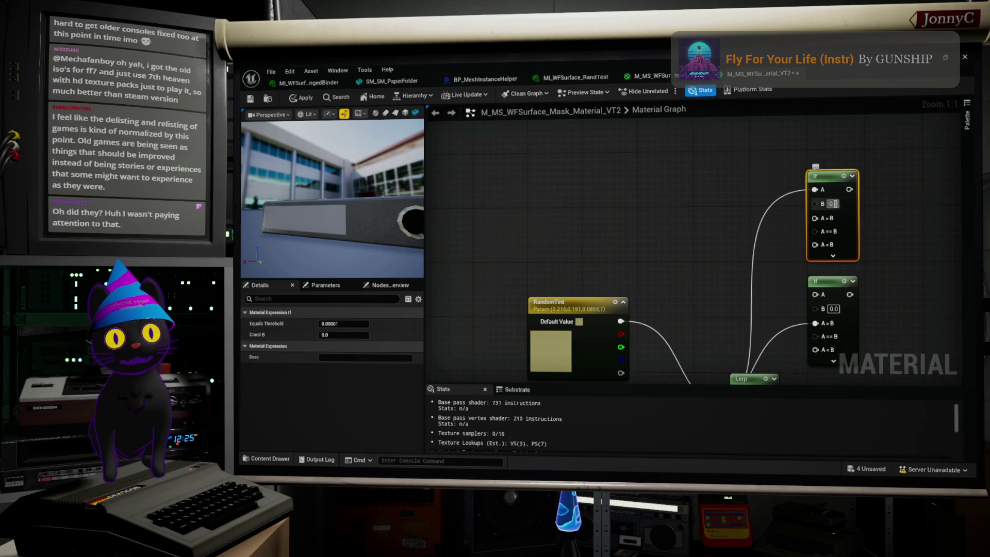
pyautogui.write('0.333')
pyautogui.press('Return')
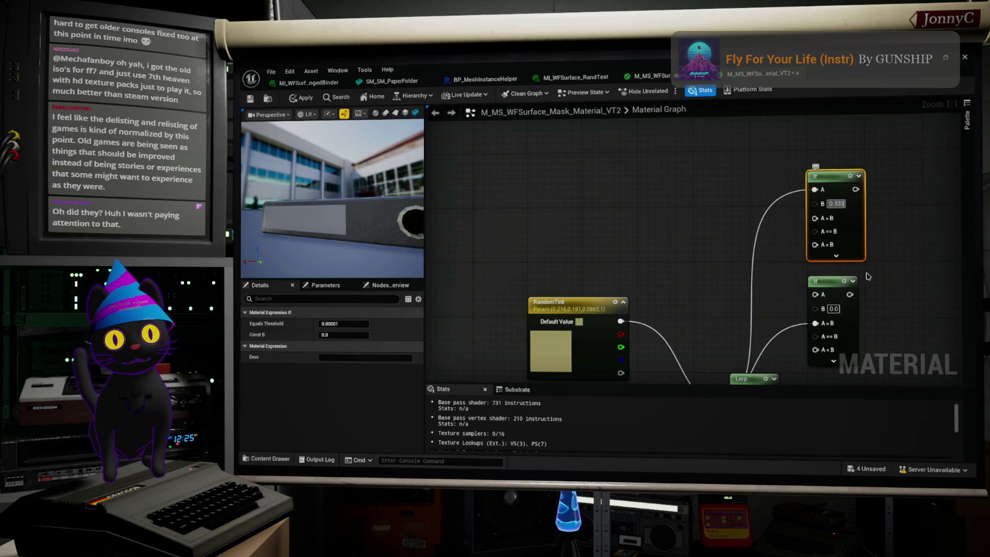
pyautogui.click(866, 267)
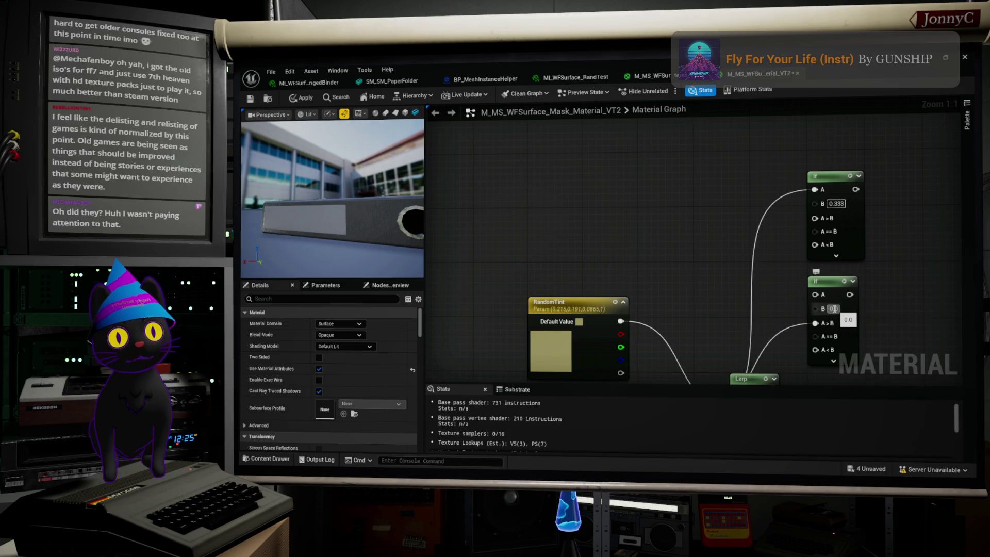
pyautogui.click(834, 308)
pyautogui.write('3')
pyautogui.press('BackSpace')
pyautogui.write('66')
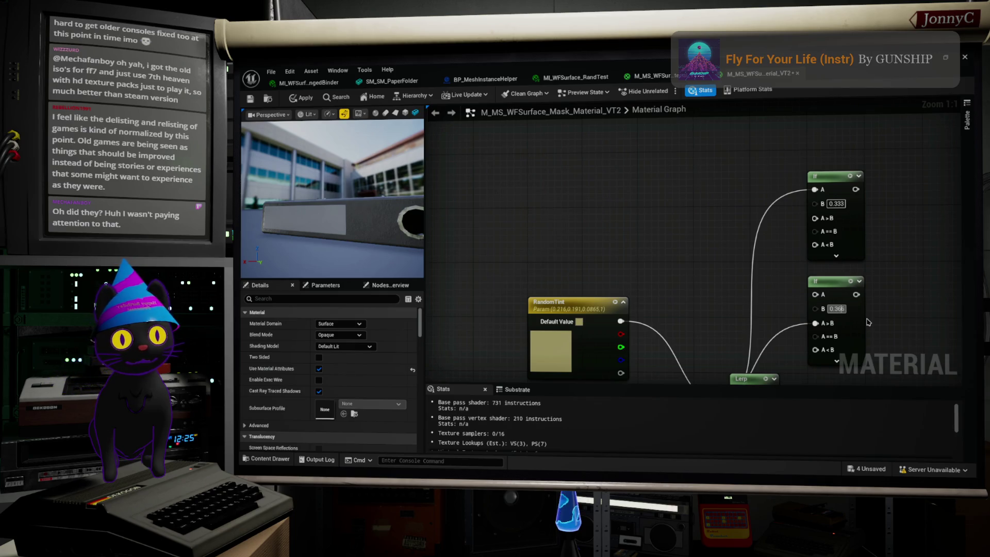
pyautogui.press('Left')
pyautogui.press('Left')
pyautogui.press('BackSpace')
pyautogui.write('6')
# Wire the lower If node's output into the upper If node's B input.
pyautogui.moveTo(752, 256); pyautogui.dragTo(674, 200)
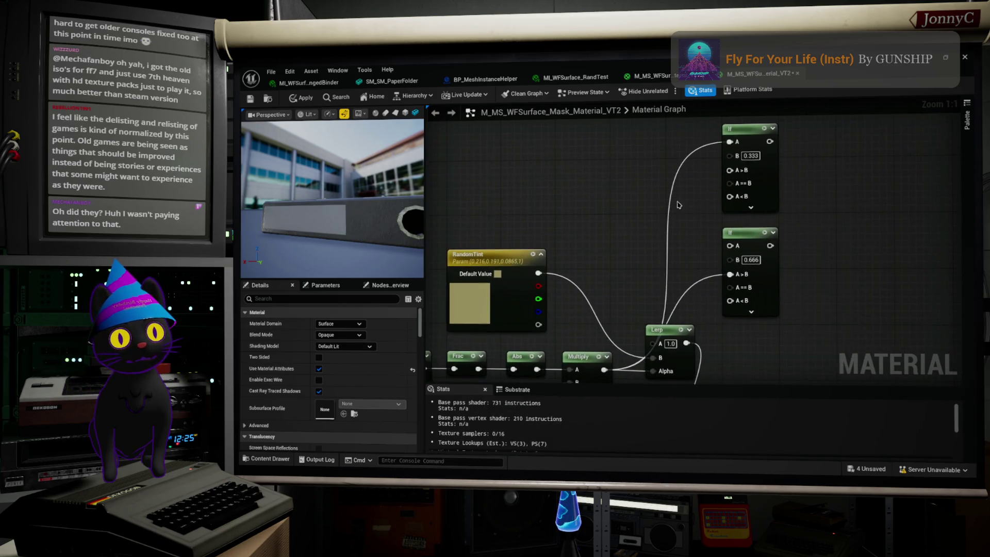
pyautogui.moveTo(736, 157)
pyautogui.mouseDown()
pyautogui.moveTo(773, 205)
pyautogui.moveTo(764, 243)
pyautogui.moveTo(792, 249)
pyautogui.mouseUp()
pyautogui.click(749, 157)
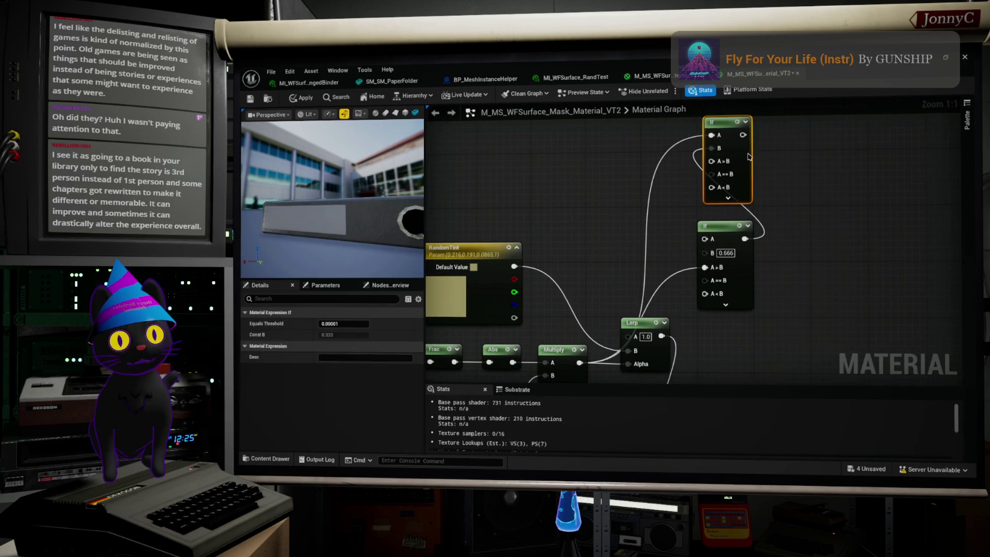
# Move the Lerp right and connect its B input to the top If node.
pyautogui.moveTo(749, 157)
pyautogui.mouseDown()
pyautogui.moveTo(691, 217)
pyautogui.moveTo(705, 188)
pyautogui.mouseUp()
pyautogui.scroll(-1, 709, 244)
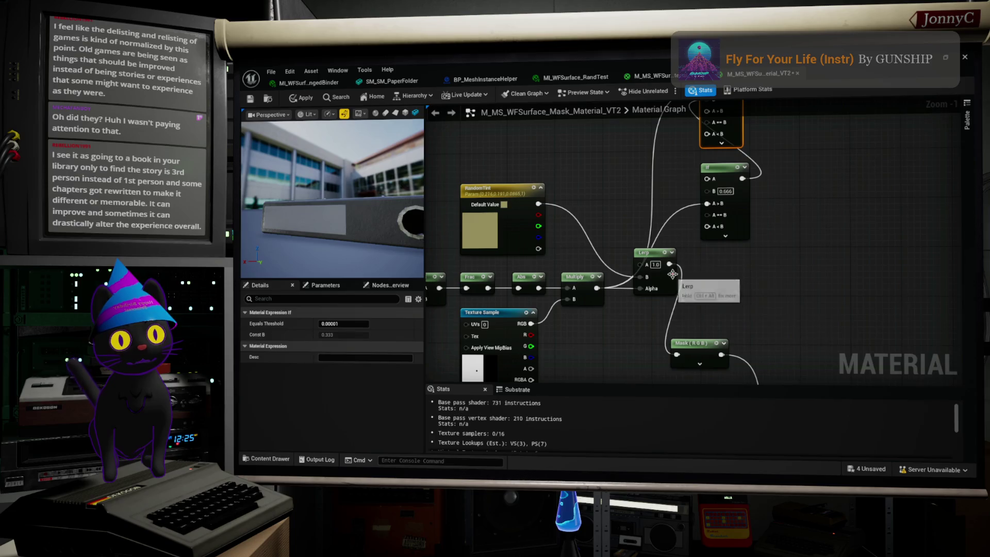
pyautogui.moveTo(668, 262); pyautogui.dragTo(778, 258)
pyautogui.moveTo(780, 222); pyautogui.dragTo(770, 247)
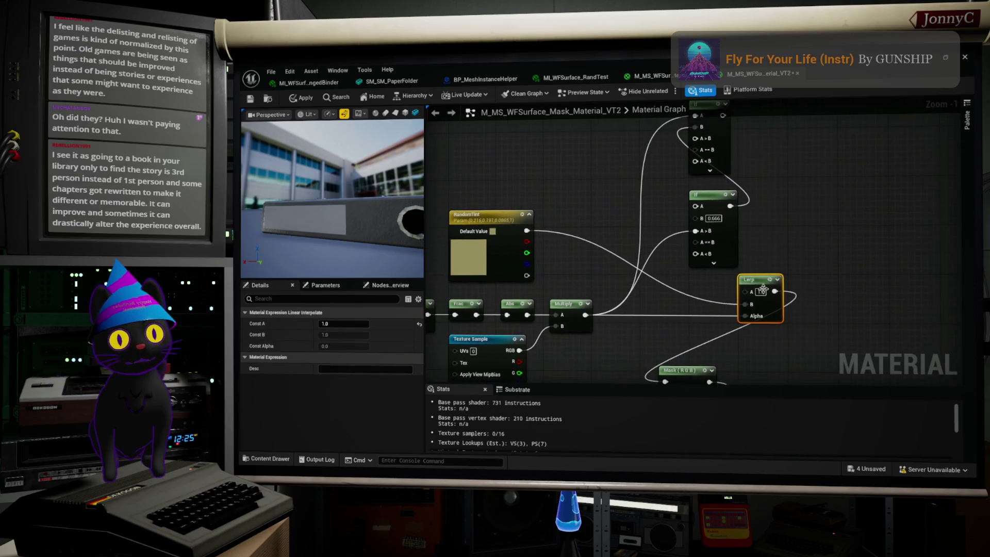
pyautogui.moveTo(745, 305)
pyautogui.mouseDown()
pyautogui.moveTo(747, 146)
pyautogui.moveTo(701, 126)
pyautogui.moveTo(723, 117)
pyautogui.mouseUp()
# Shift both If nodes left and move RandomTint up and to the left.
pyautogui.moveTo(794, 215); pyautogui.dragTo(825, 257)
pyautogui.moveTo(817, 312)
pyautogui.mouseDown()
pyautogui.moveTo(719, 226)
pyautogui.moveTo(719, 142)
pyautogui.mouseUp()
pyautogui.moveTo(749, 189); pyautogui.dragTo(702, 209)
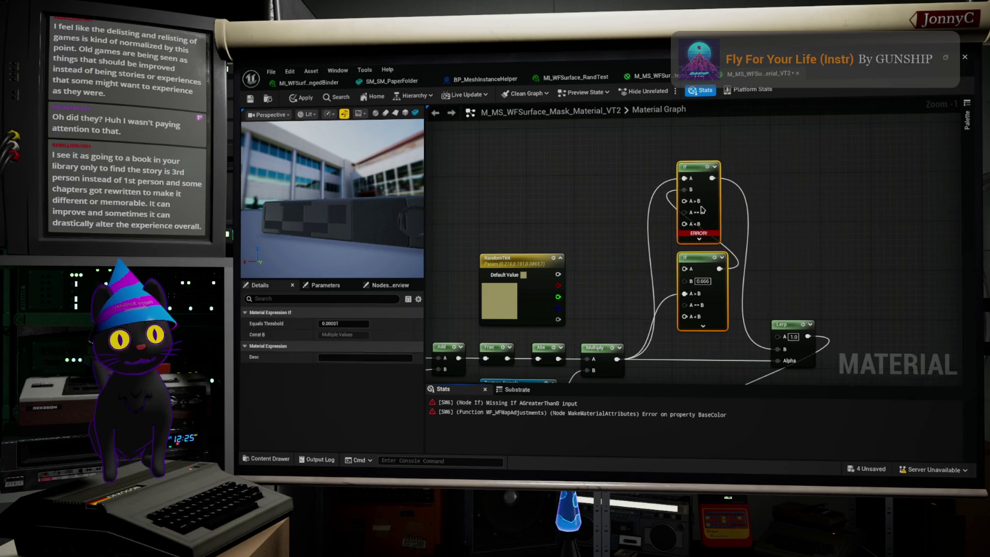
pyautogui.moveTo(547, 264)
pyautogui.mouseDown()
pyautogui.moveTo(557, 173)
pyautogui.moveTo(519, 162)
pyautogui.mouseUp()
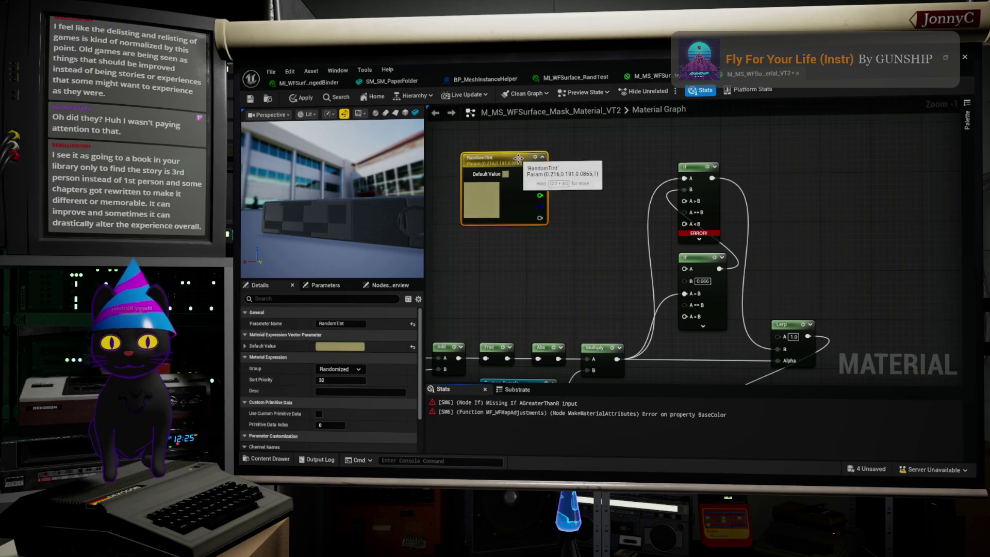
# Delete a stray RandomTint duplicate, keeping one RandomTint (0.216, 0.191, 0.0865), and move it further left.
pyautogui.hotkey('ctrl', 'd')
pyautogui.moveTo(602, 208); pyautogui.dragTo(511, 240)
pyautogui.keyDown('shift'); pyautogui.click(513, 196); pyautogui.keyUp('shift')
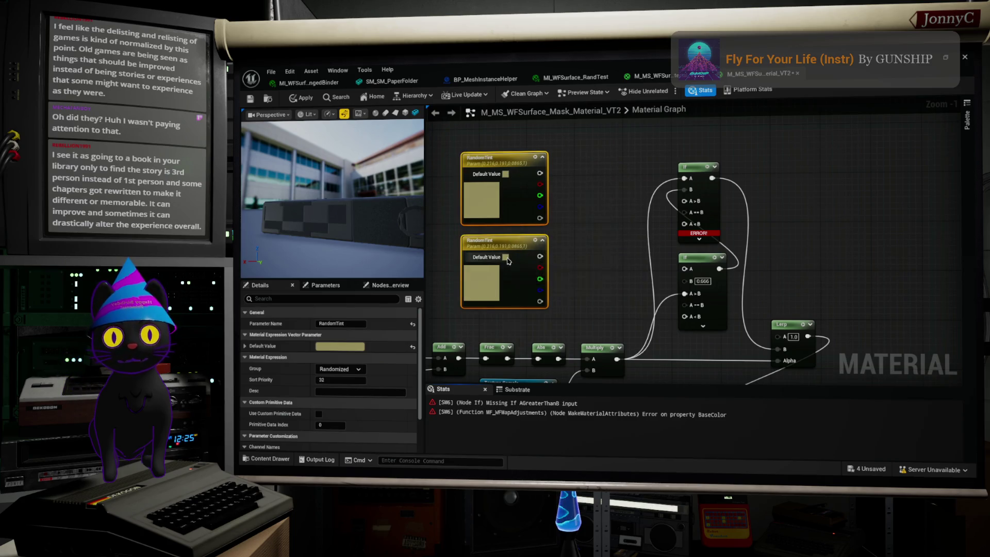
pyautogui.click(506, 174)
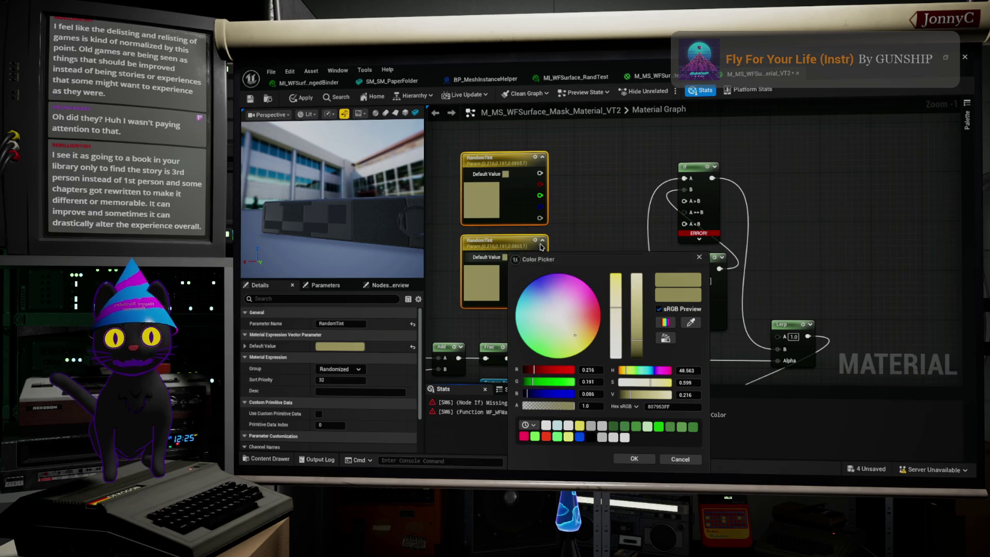
pyautogui.click(699, 257)
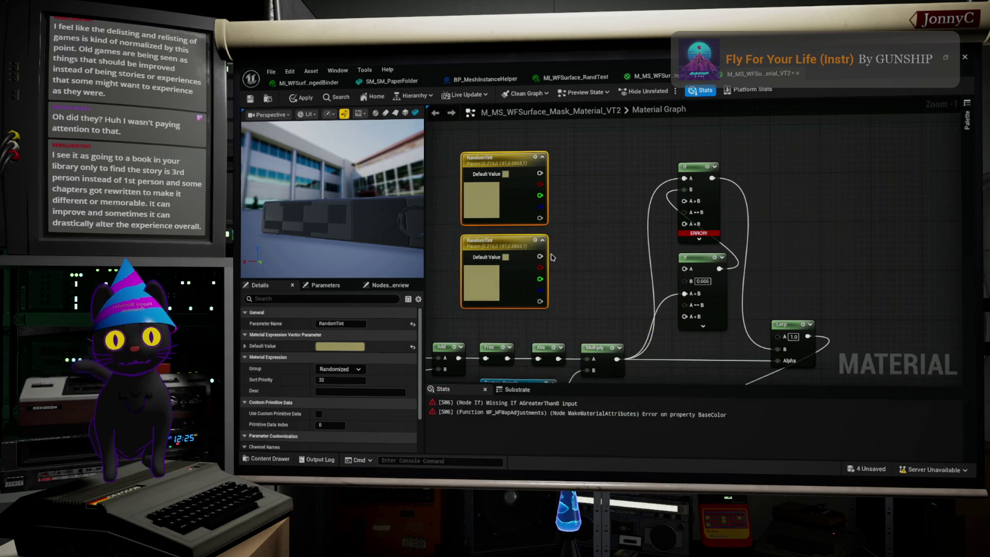
pyautogui.click(528, 248)
pyautogui.press('Delete')
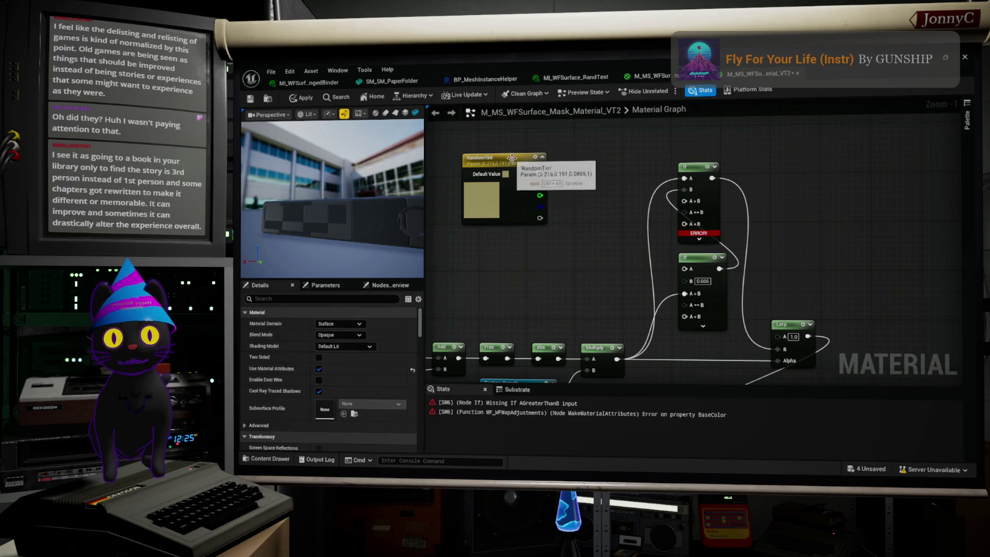
pyautogui.moveTo(508, 157)
pyautogui.mouseDown()
pyautogui.moveTo(475, 157)
pyautogui.moveTo(557, 183)
pyautogui.mouseUp()
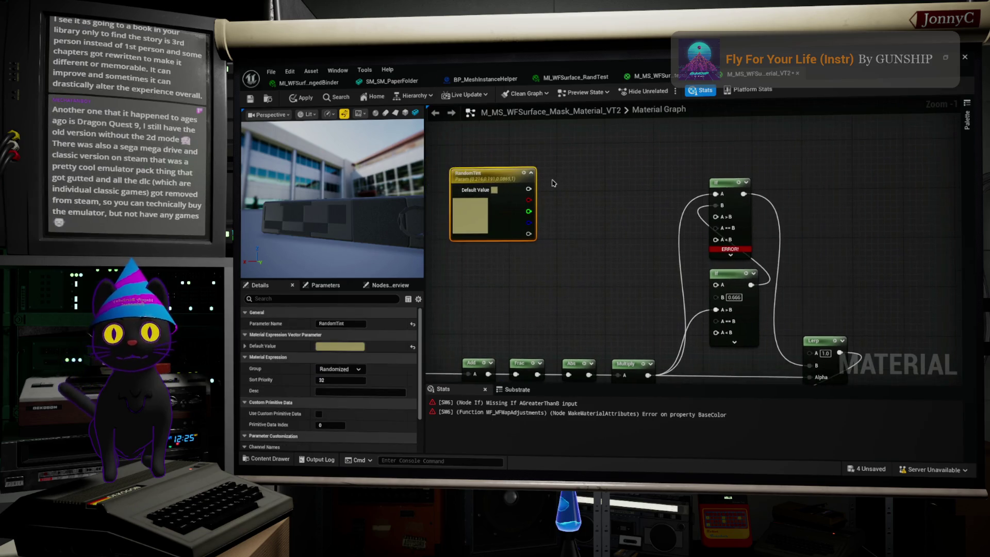